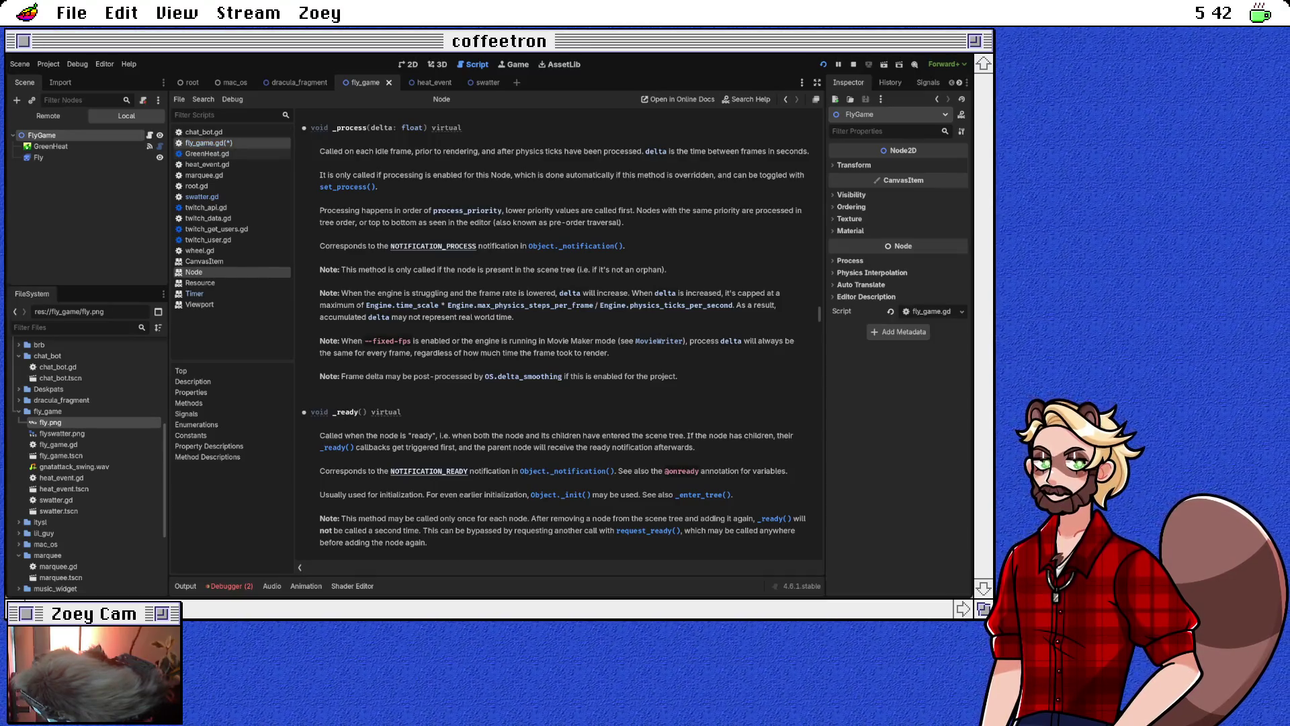
Switch from the Node help page to the fly_game.gd code and go to the line below the preload
{"action": "left_click", "coordinate": [208, 142]}
{"action": "left_click", "coordinate": [378, 171]}
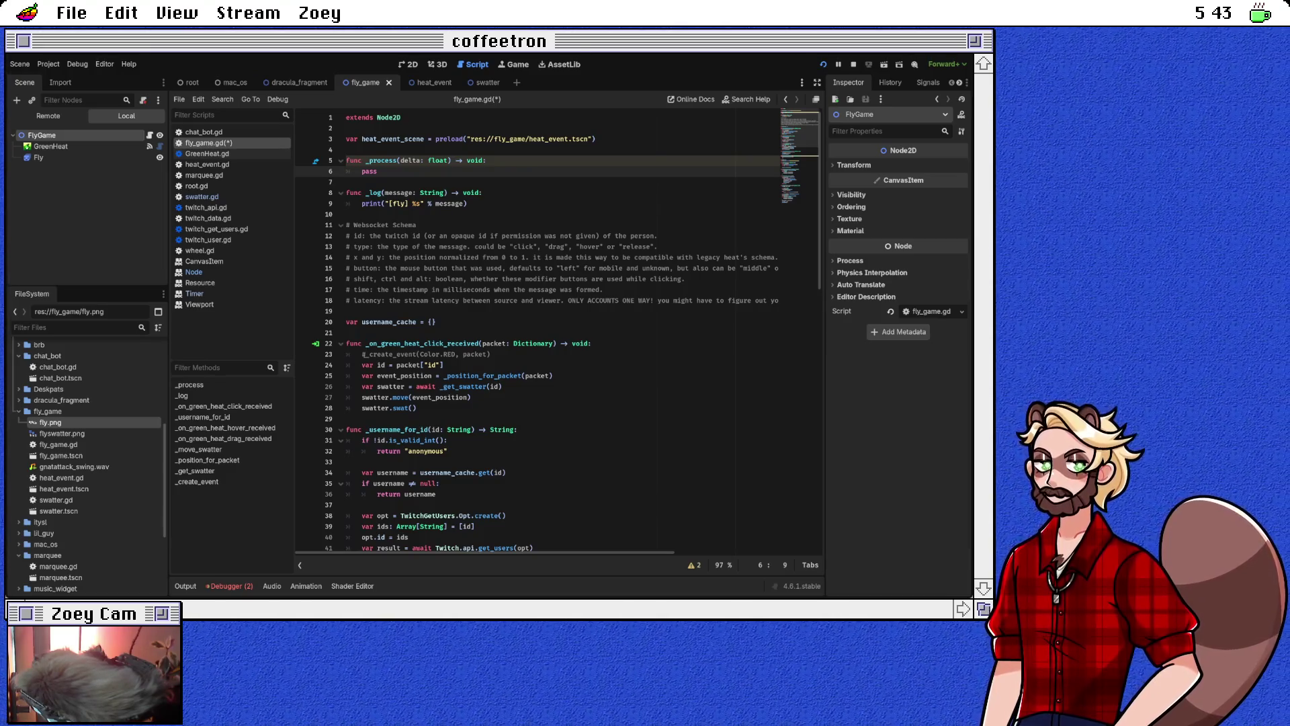
{"action": "left_click", "coordinate": [347, 149]}
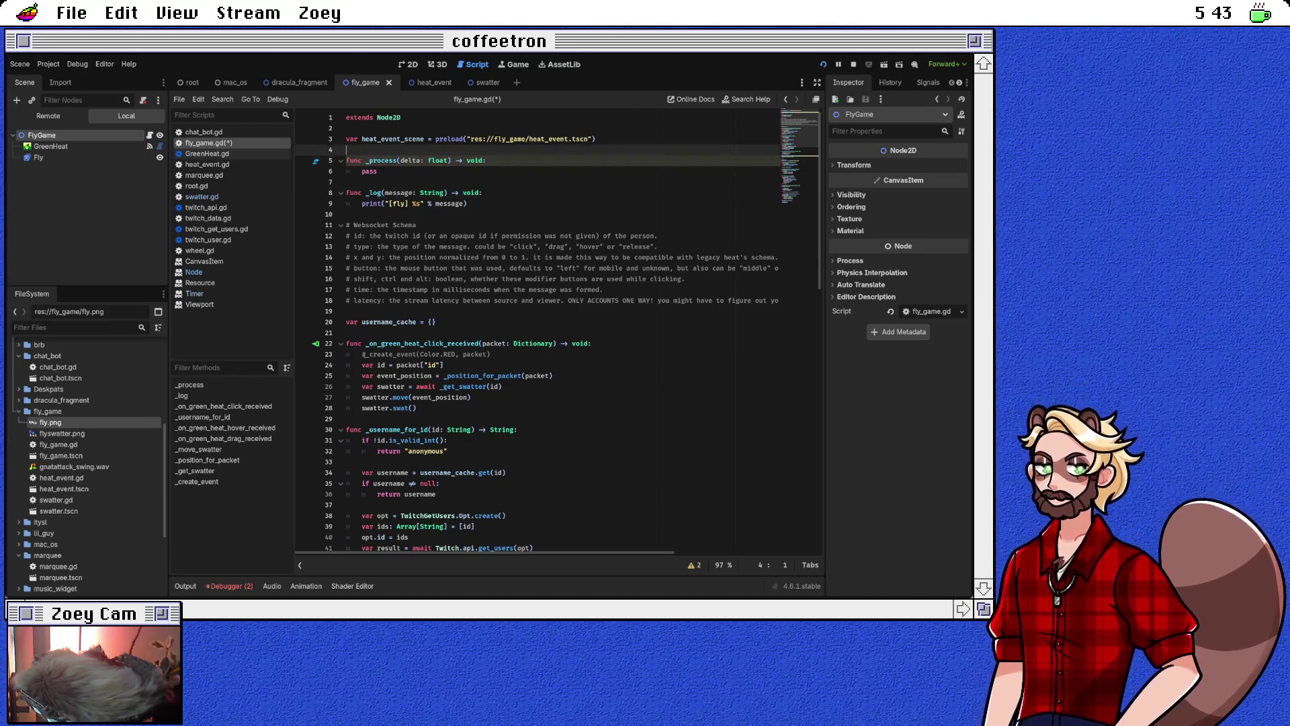
Declare var start and add a func _ready() above _process
{"action": "key", "text": "Return"}
{"action": "type", "text": "var start"}
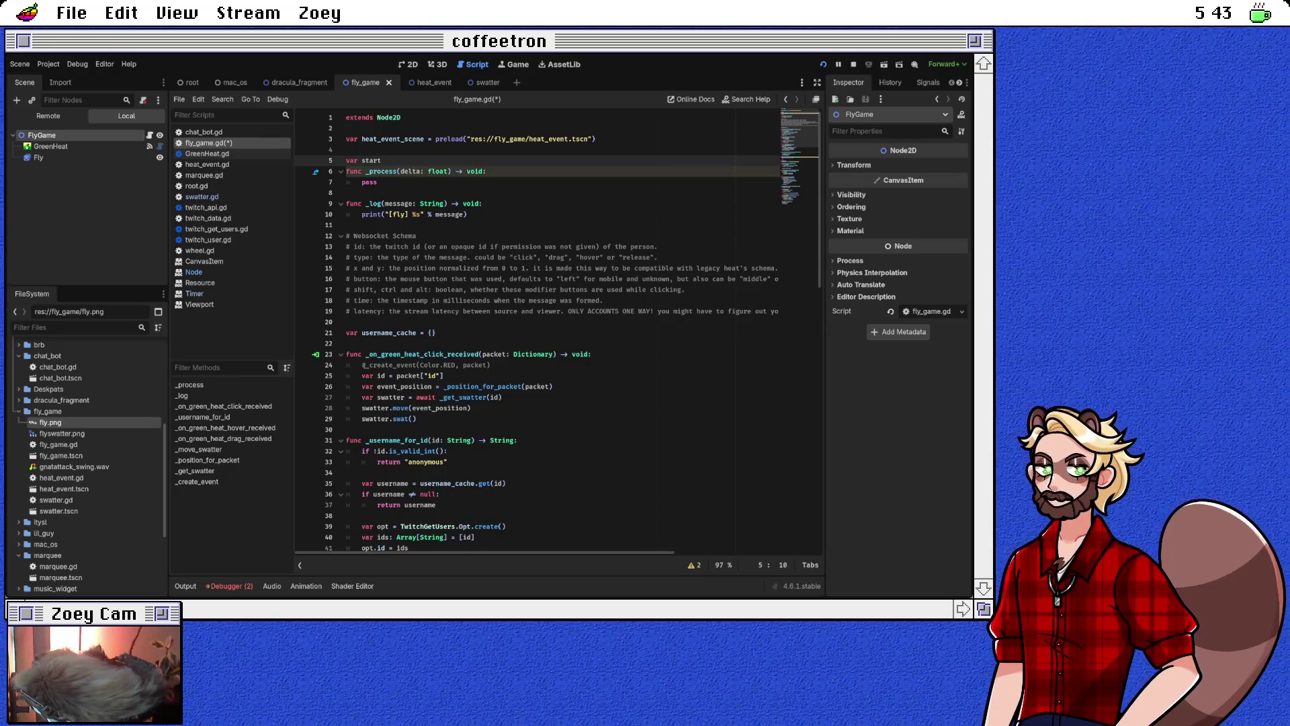
{"action": "key", "text": "Return"}
{"action": "key", "text": "Return"}
{"action": "type", "text": "func _rea"}
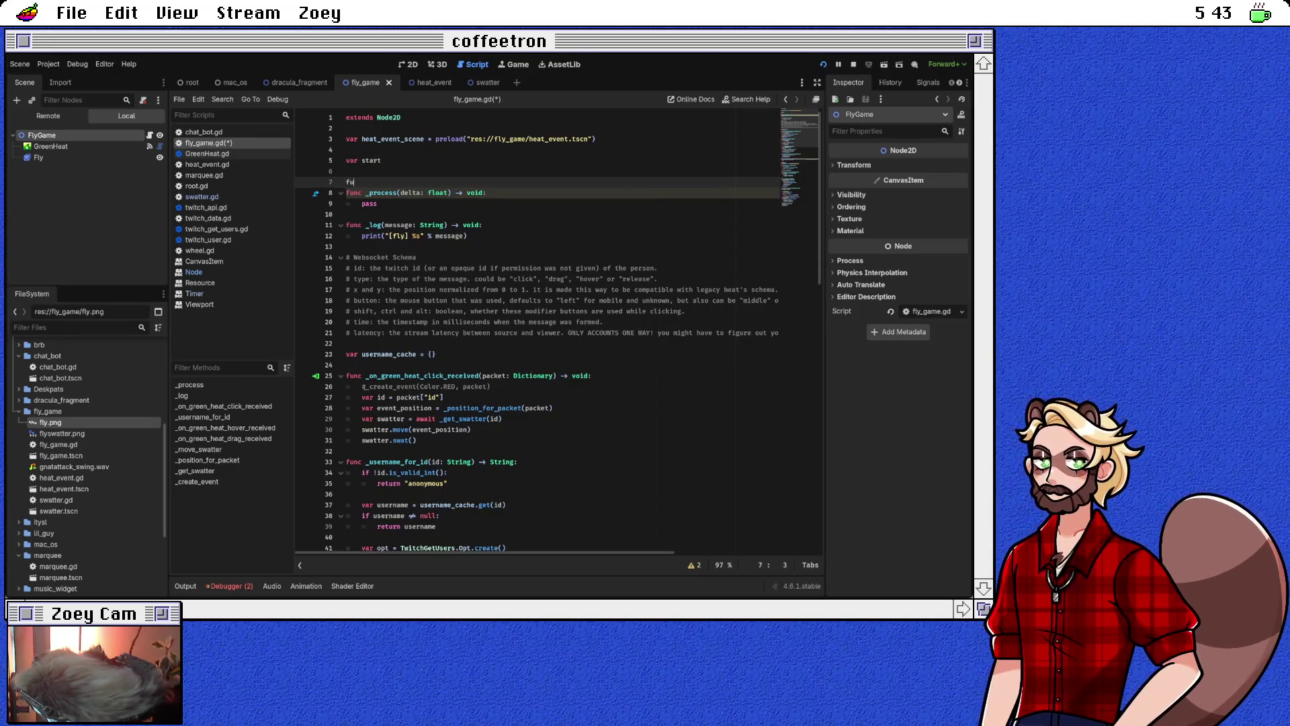
{"action": "key", "text": "Return"}
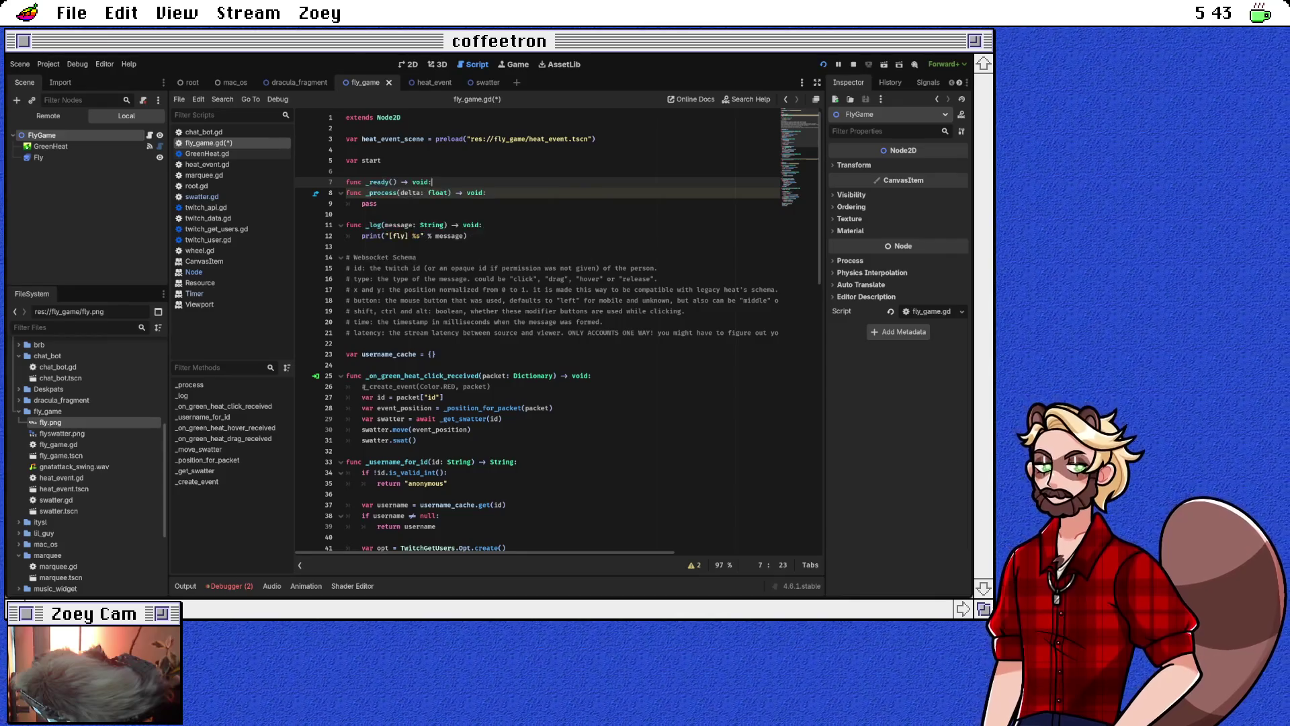
{"action": "key", "text": "Return"}
In _ready, set start = Time.get_ticks_msec() after abandoning an OS-based attempt
{"action": "type", "text": "start "}
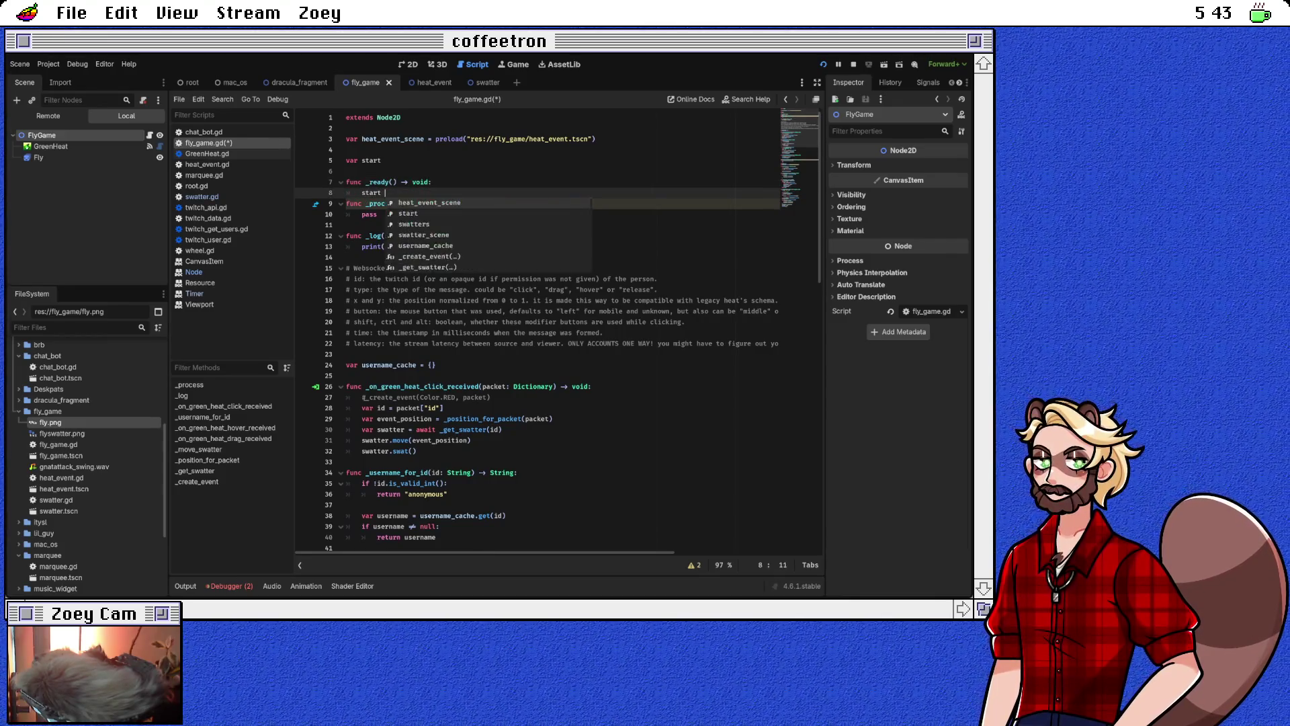
{"action": "type", "text": "= OS.get_tic"}
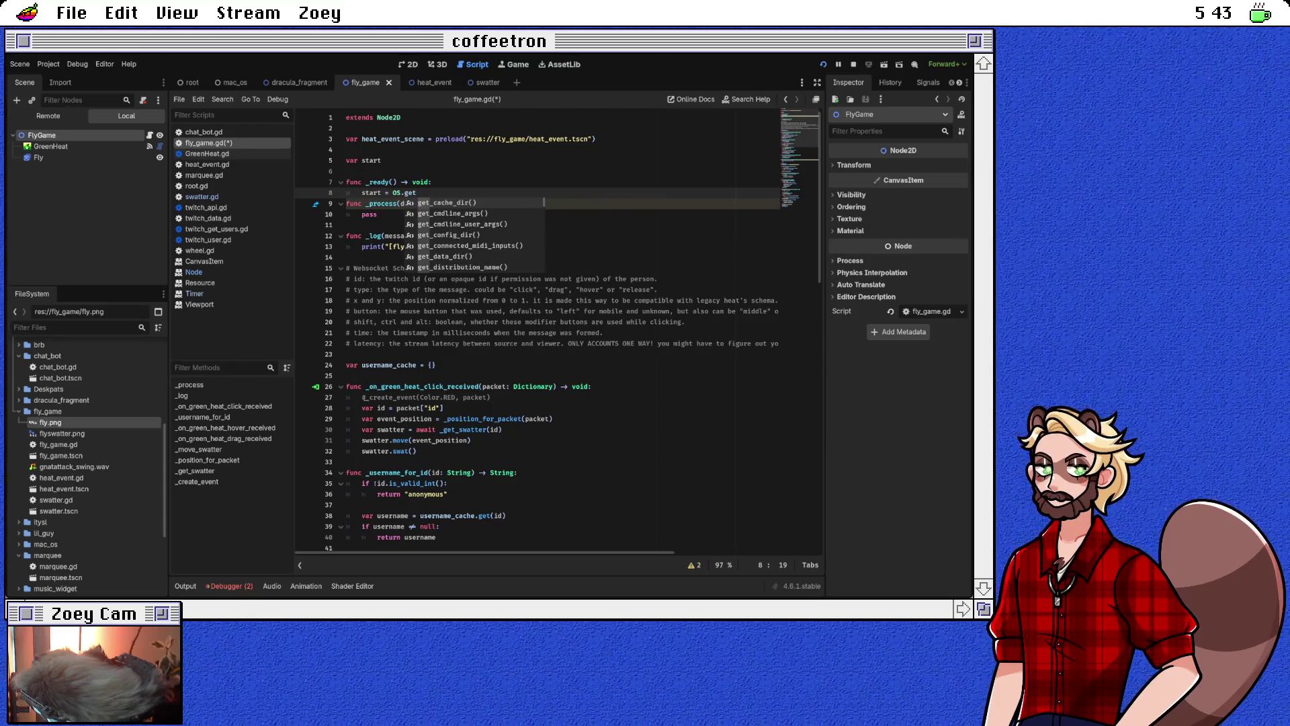
{"action": "key", "text": "BackSpace"}
{"action": "key", "text": "BackSpace"}
{"action": "key", "text": "BackSpace"}
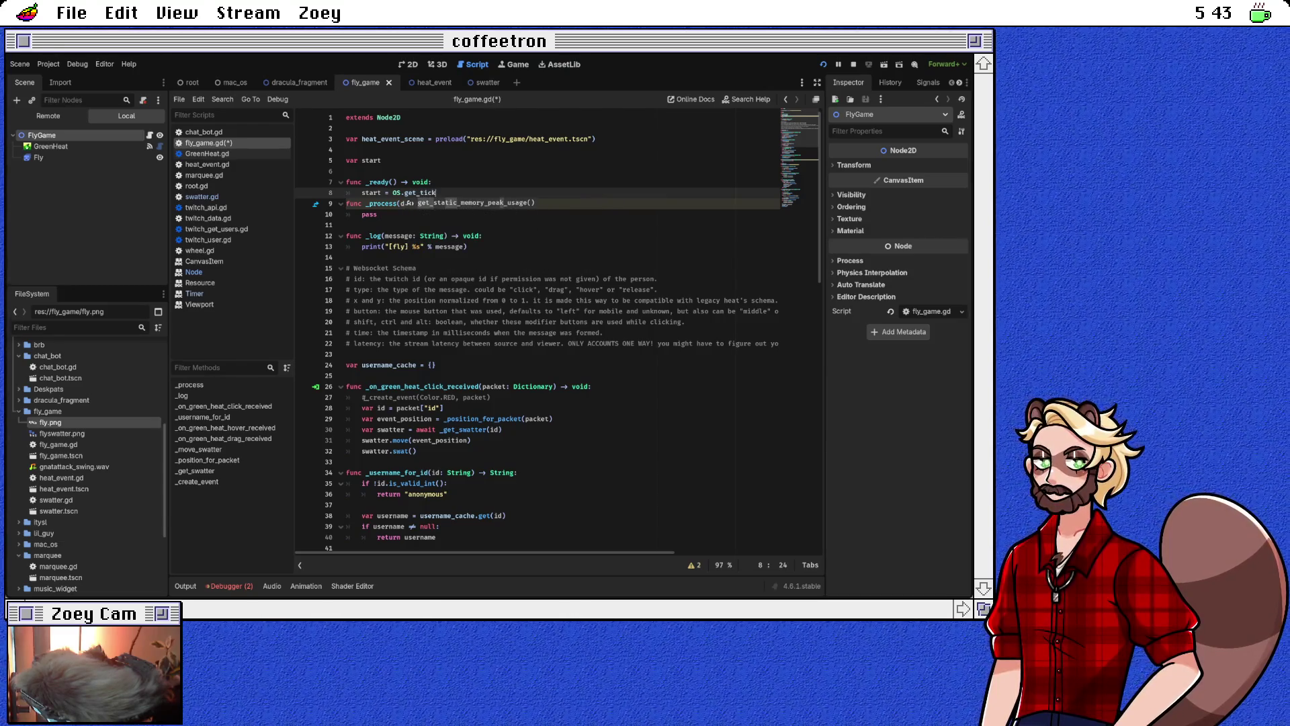
{"action": "key", "text": "BackSpace"}
{"action": "key", "text": "BackSpace"}
{"action": "key", "text": "BackSpace"}
{"action": "type", "text": "get_tic"}
{"action": "key", "text": "BackSpace"}
{"action": "key", "text": "BackSpace"}
{"action": "key", "text": "BackSpace"}
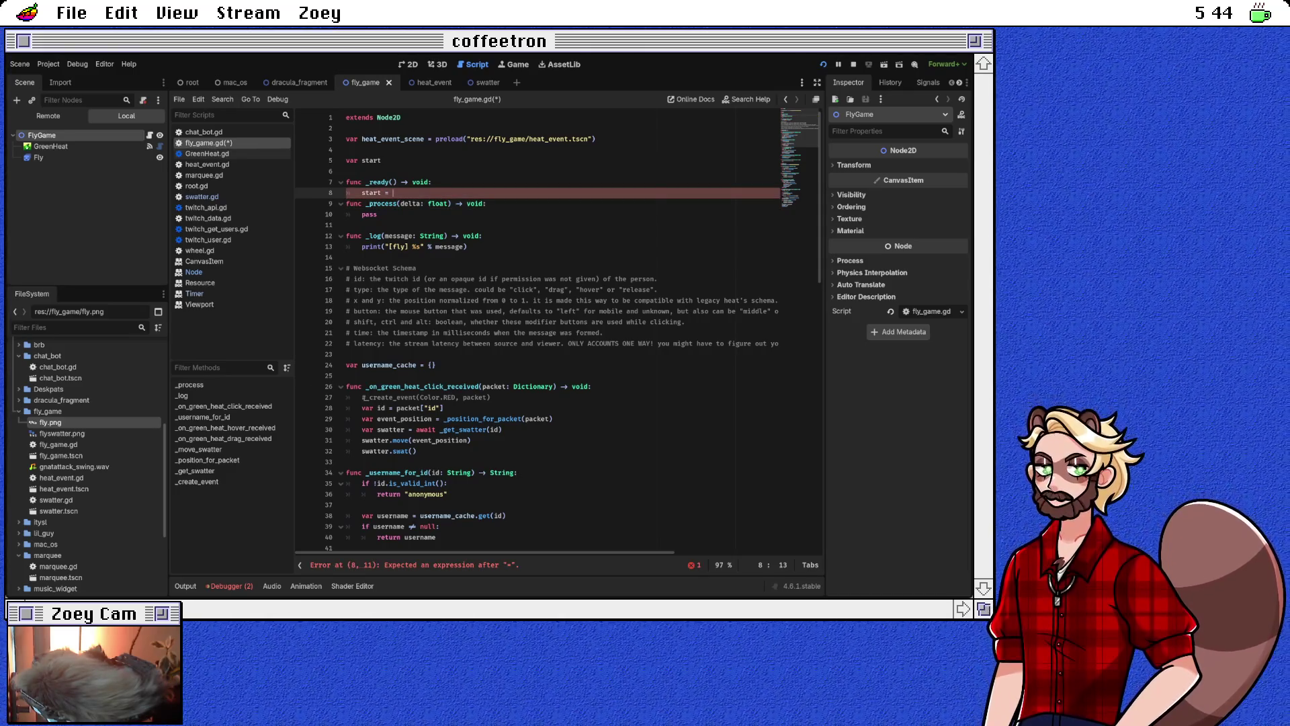
{"action": "type", "text": "Time.get"}
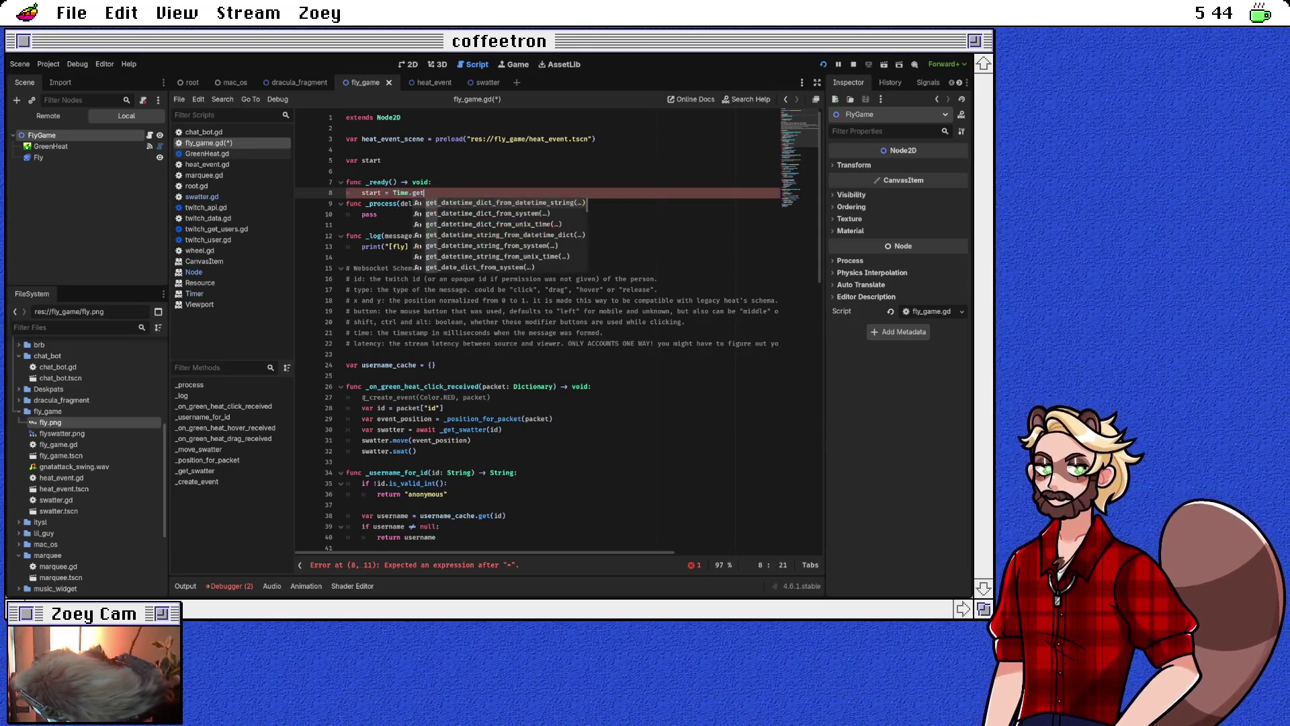
{"action": "type", "text": "_ti"}
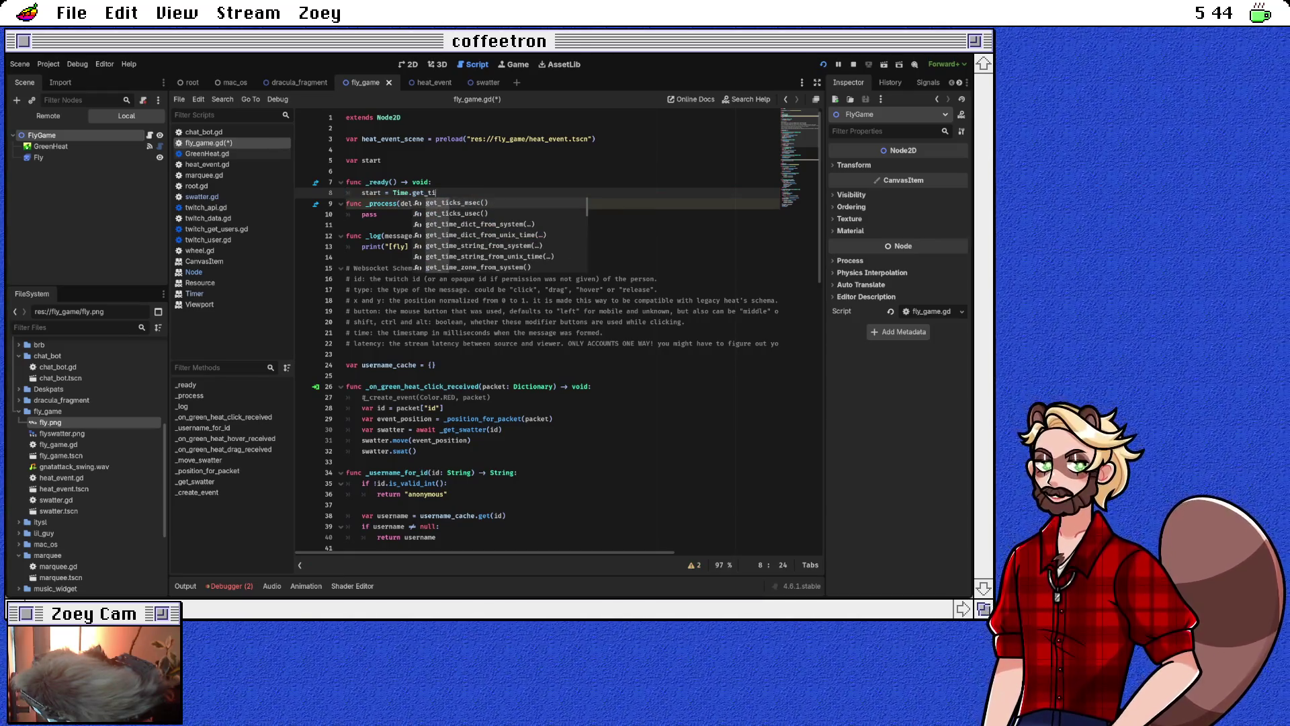
{"action": "key", "text": "Return"}
{"action": "key", "text": "Return"}
{"action": "key", "text": "BackSpace"}
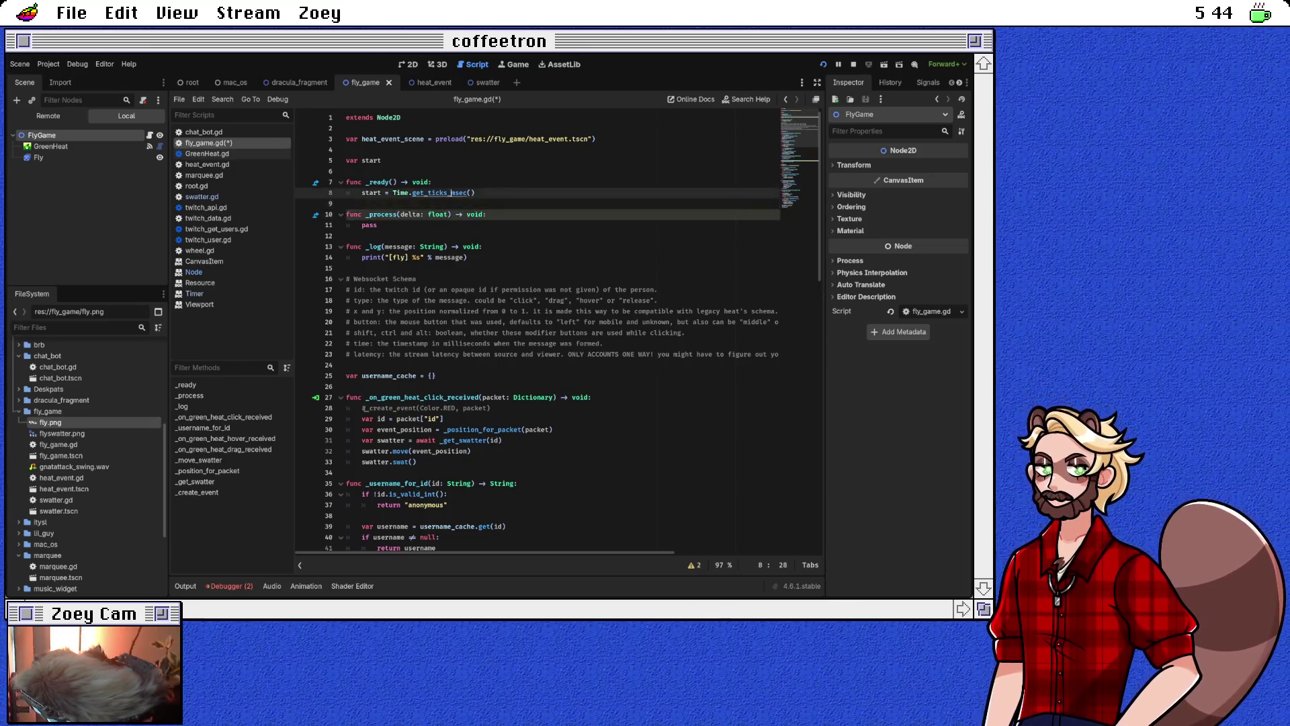
Check the get_ticks_msec entry in the Time docs, then return and select pass in _process
{"action": "left_click", "coordinate": [443, 192], "text": "ctrl"}
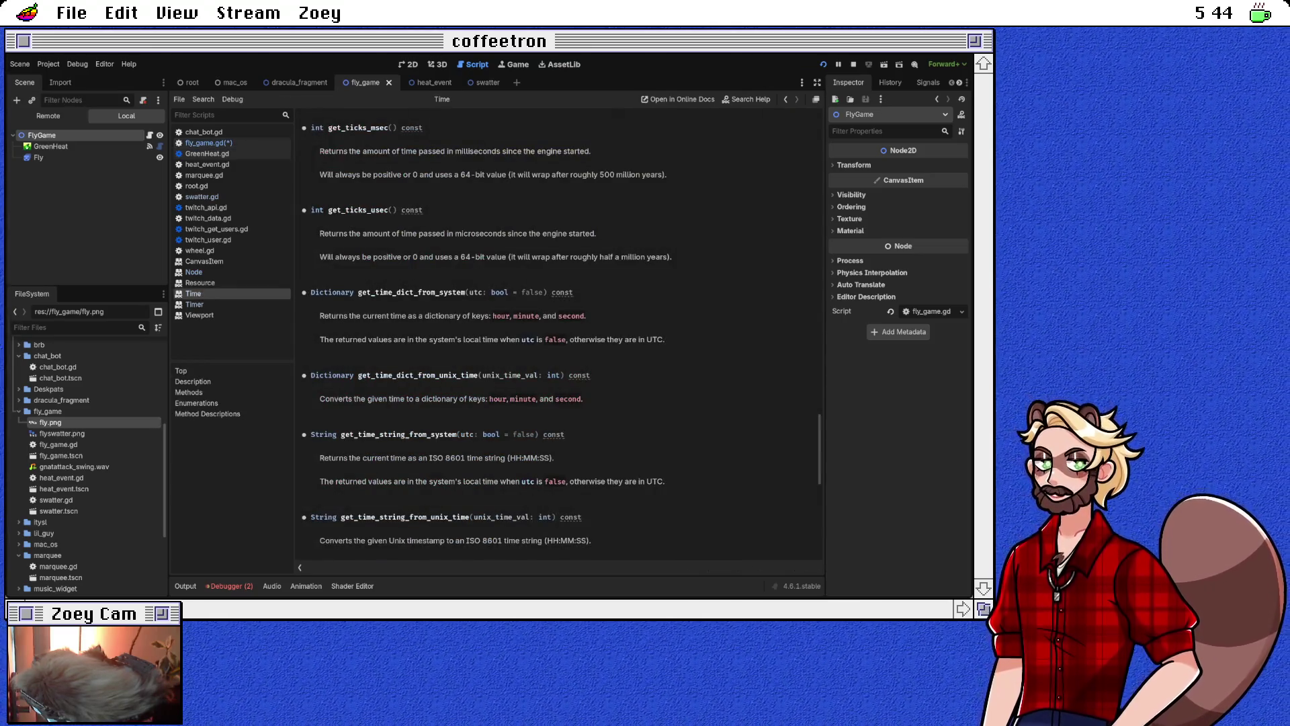
{"action": "key", "text": "alt+Left"}
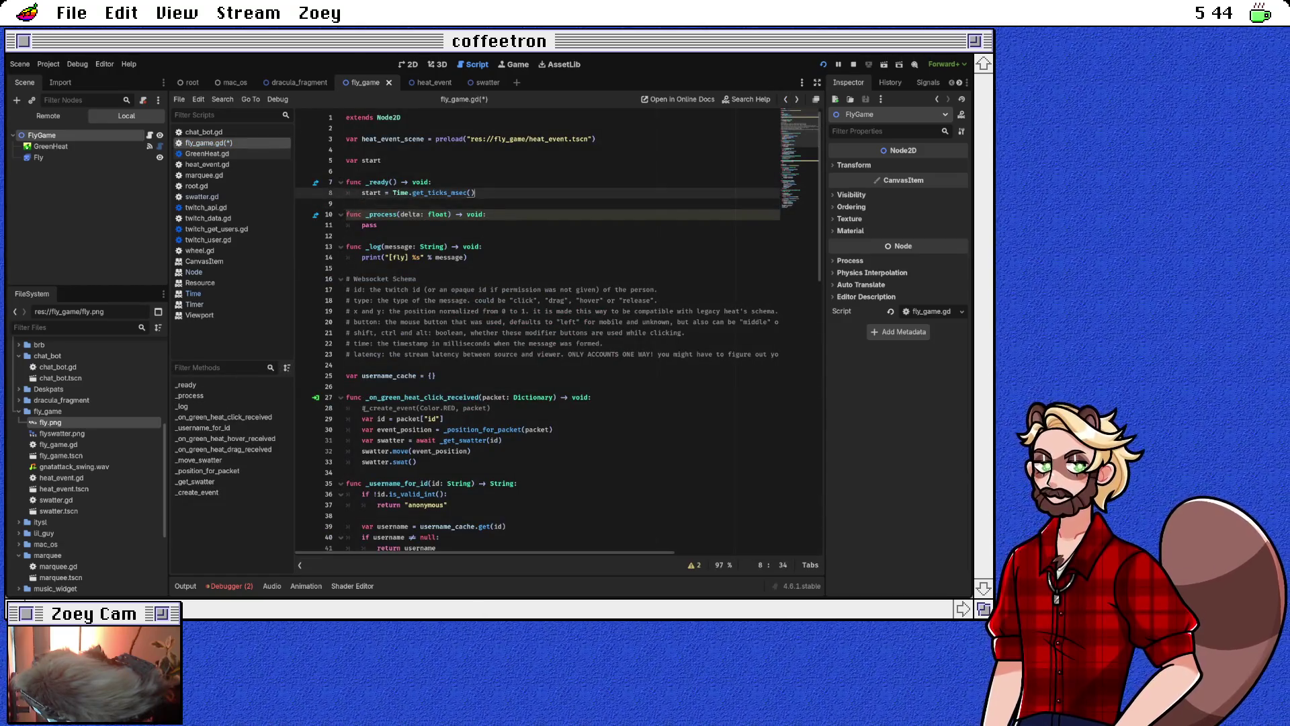
{"action": "left_click", "coordinate": [382, 160]}
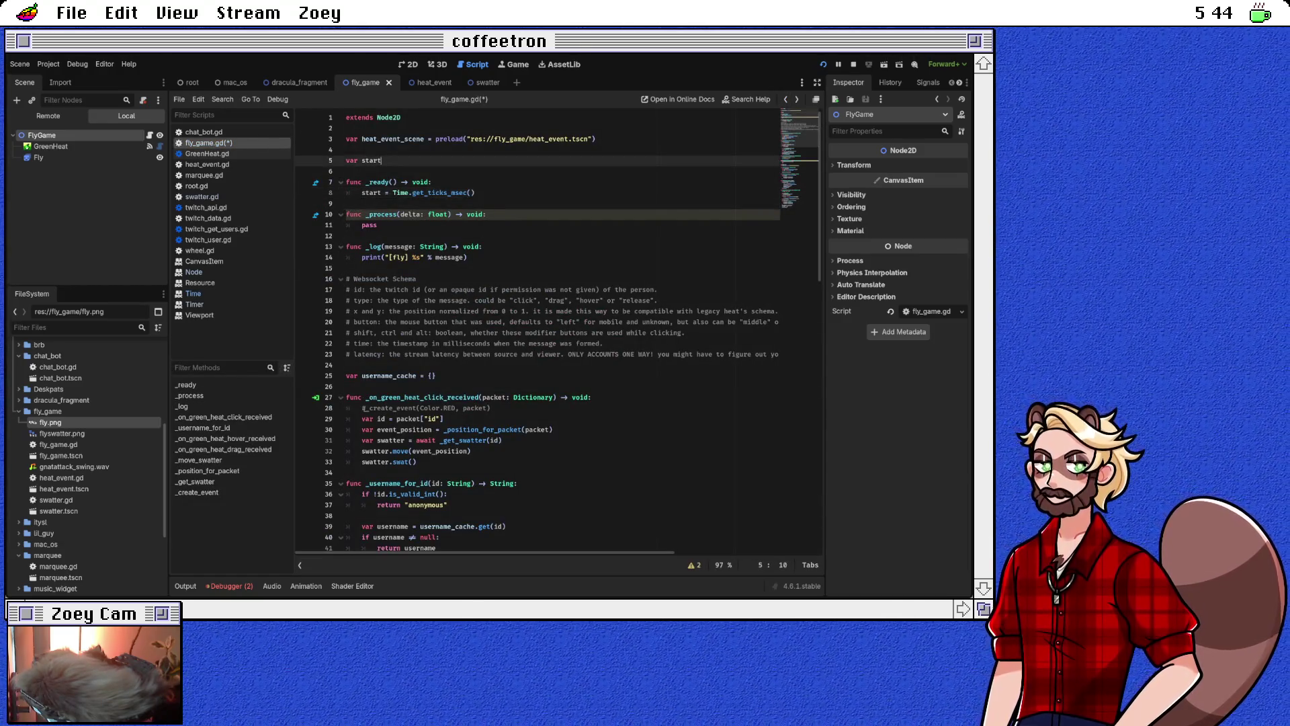
{"action": "left_click", "coordinate": [377, 225]}
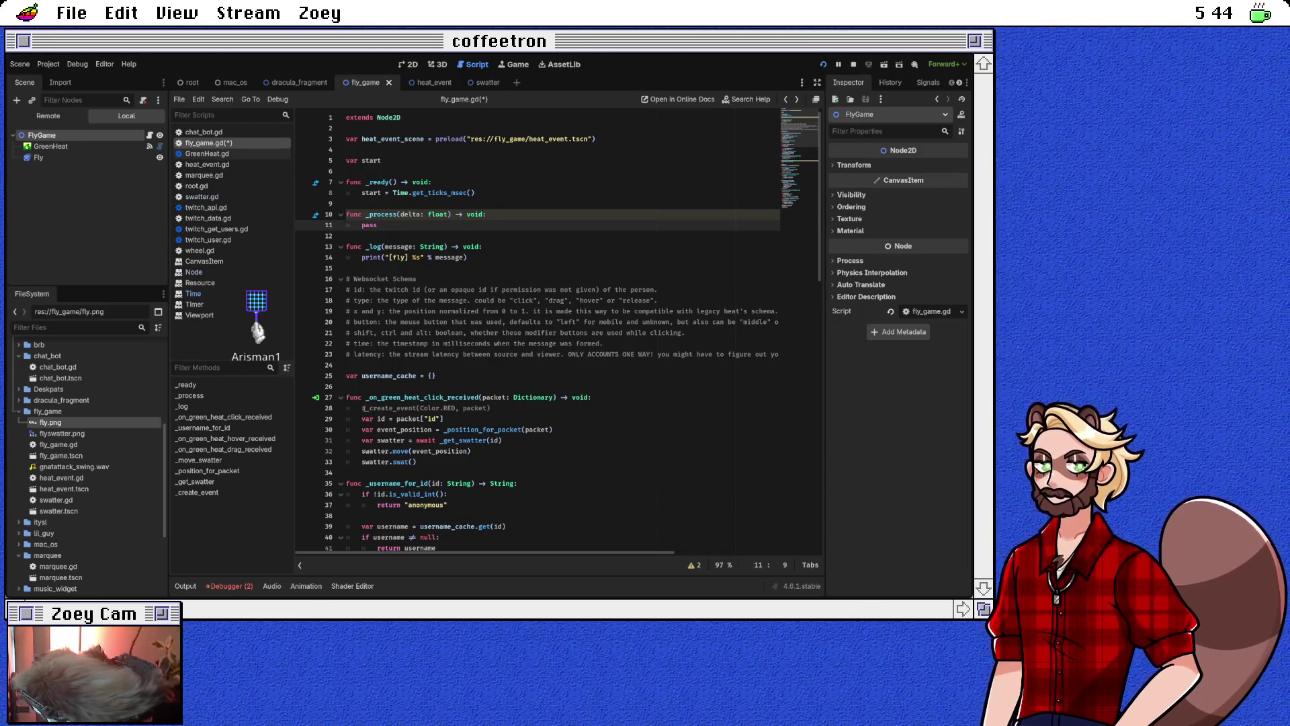
{"action": "double_click", "coordinate": [370, 224]}
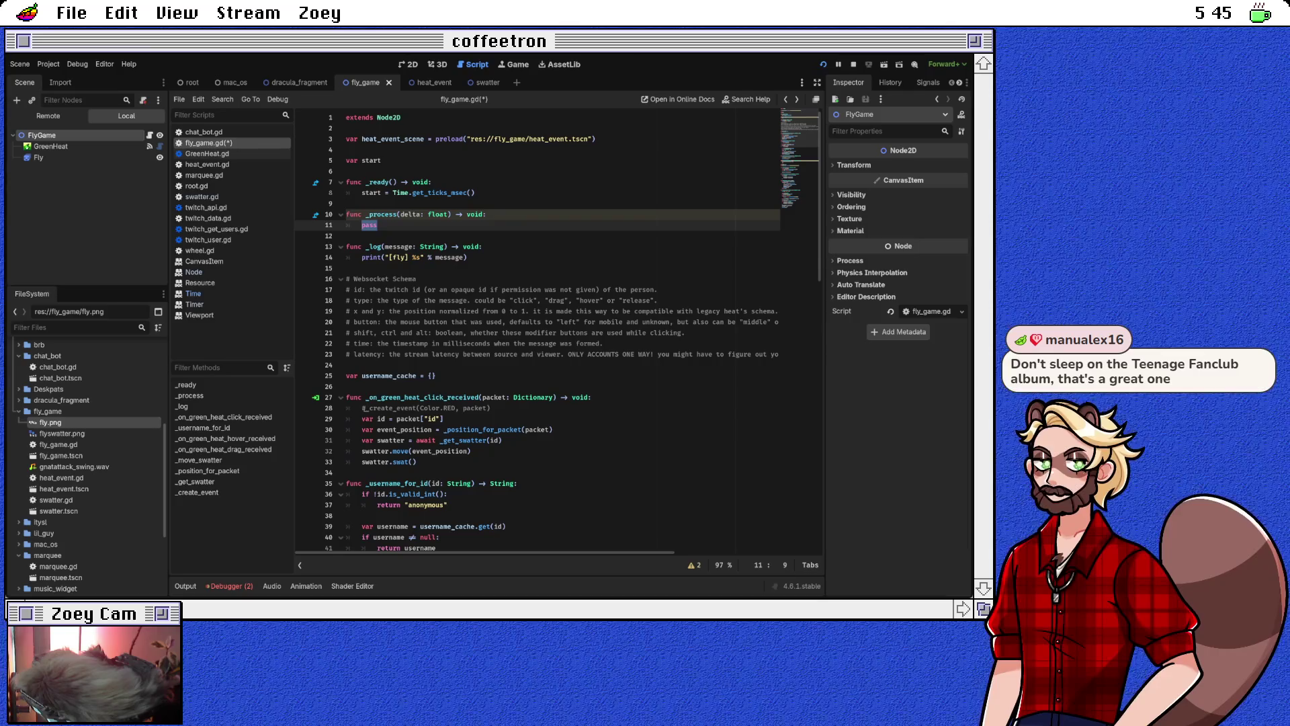
Add a blank line in _process and declare fly_path_width and fly_path_height below var start
{"action": "key", "text": "Right"}
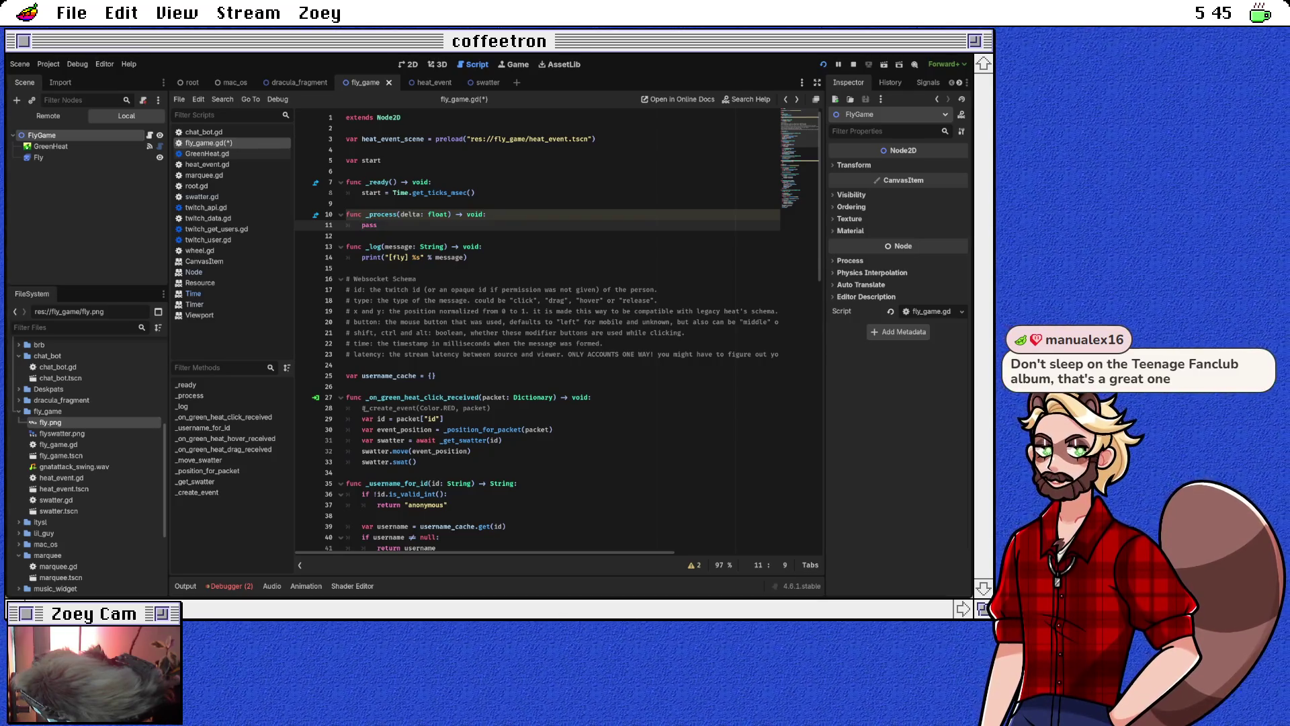
{"action": "key", "text": "Up"}
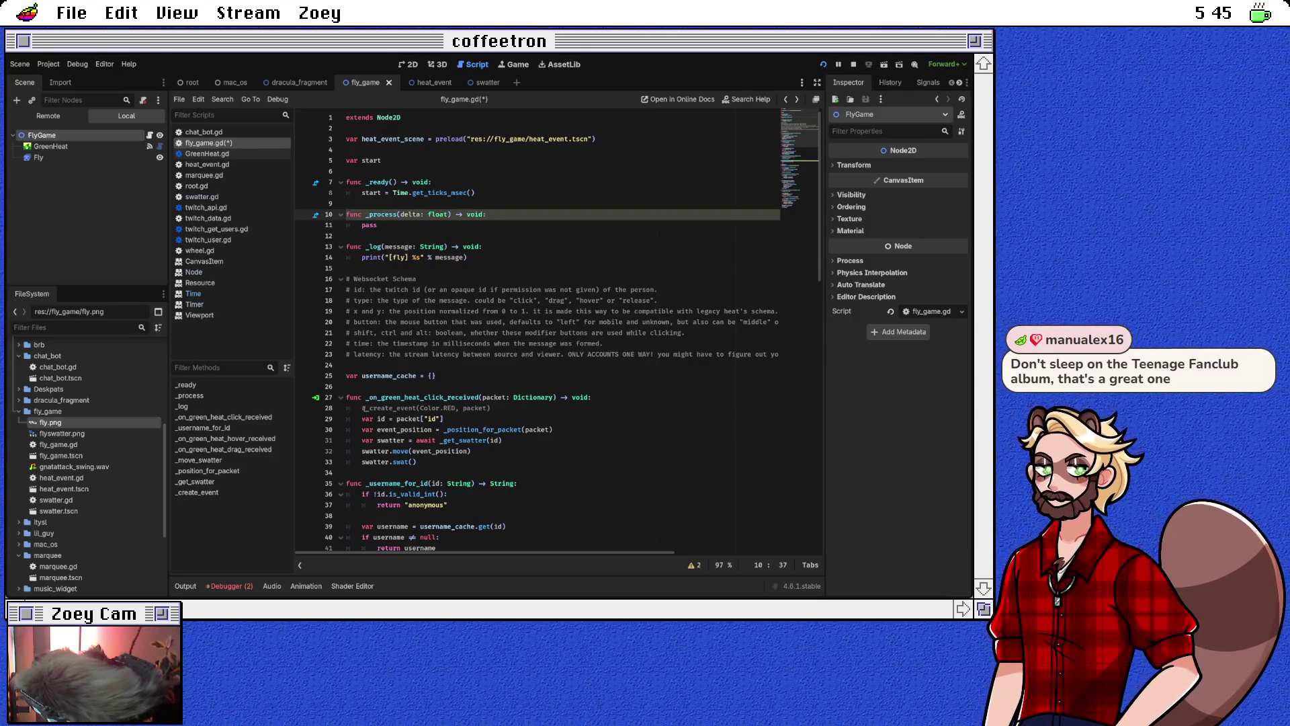
{"action": "key", "text": "Return"}
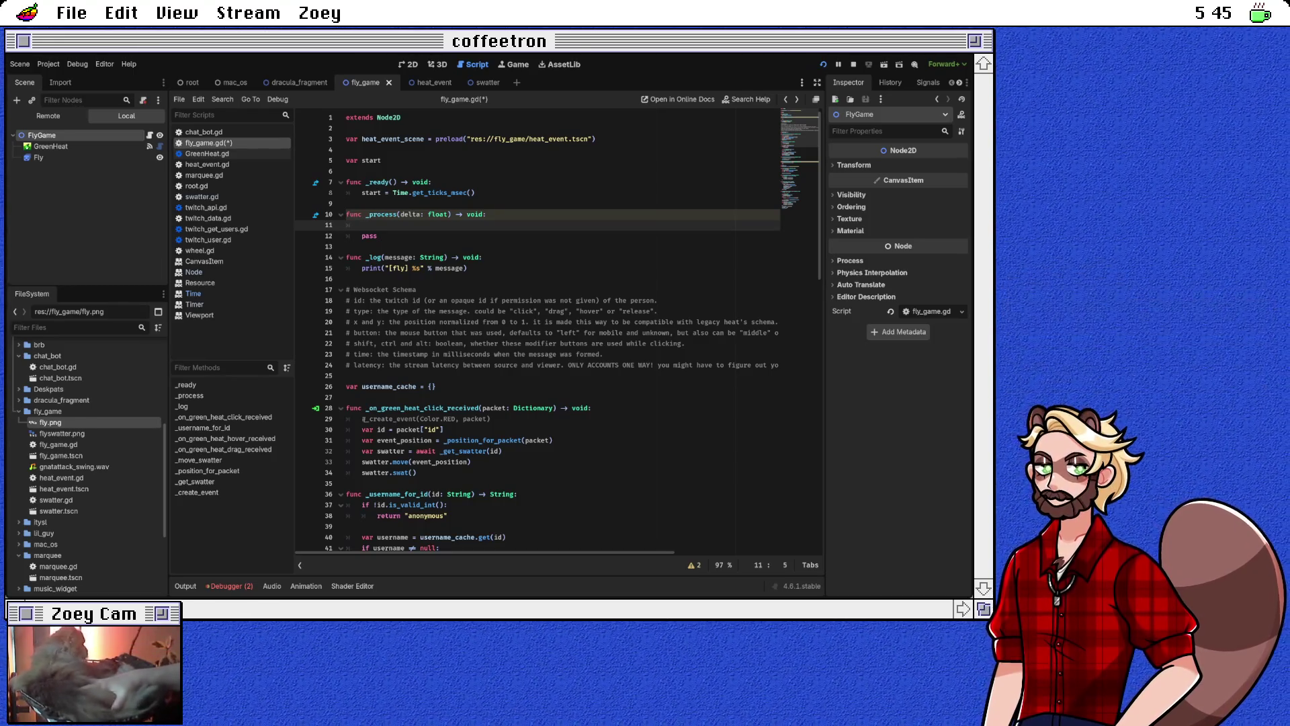
{"action": "left_click", "coordinate": [382, 159]}
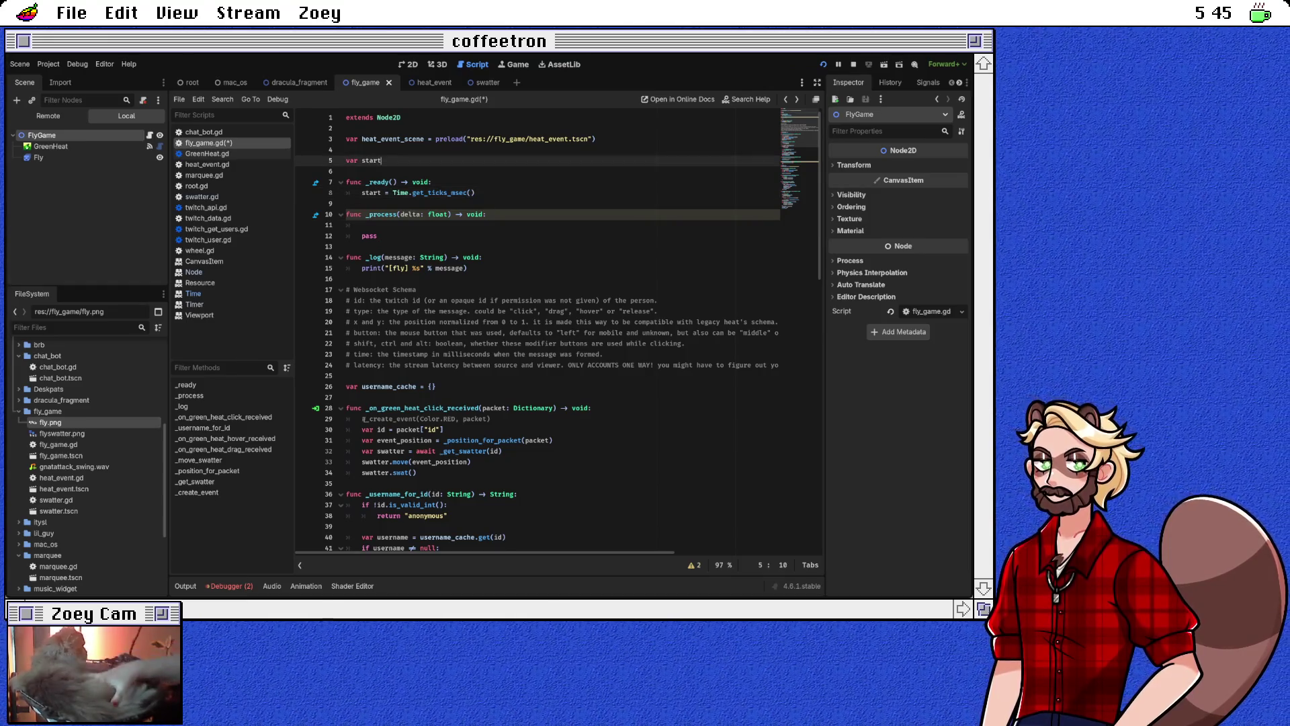
{"action": "key", "text": "Return"}
{"action": "type", "text": "var "}
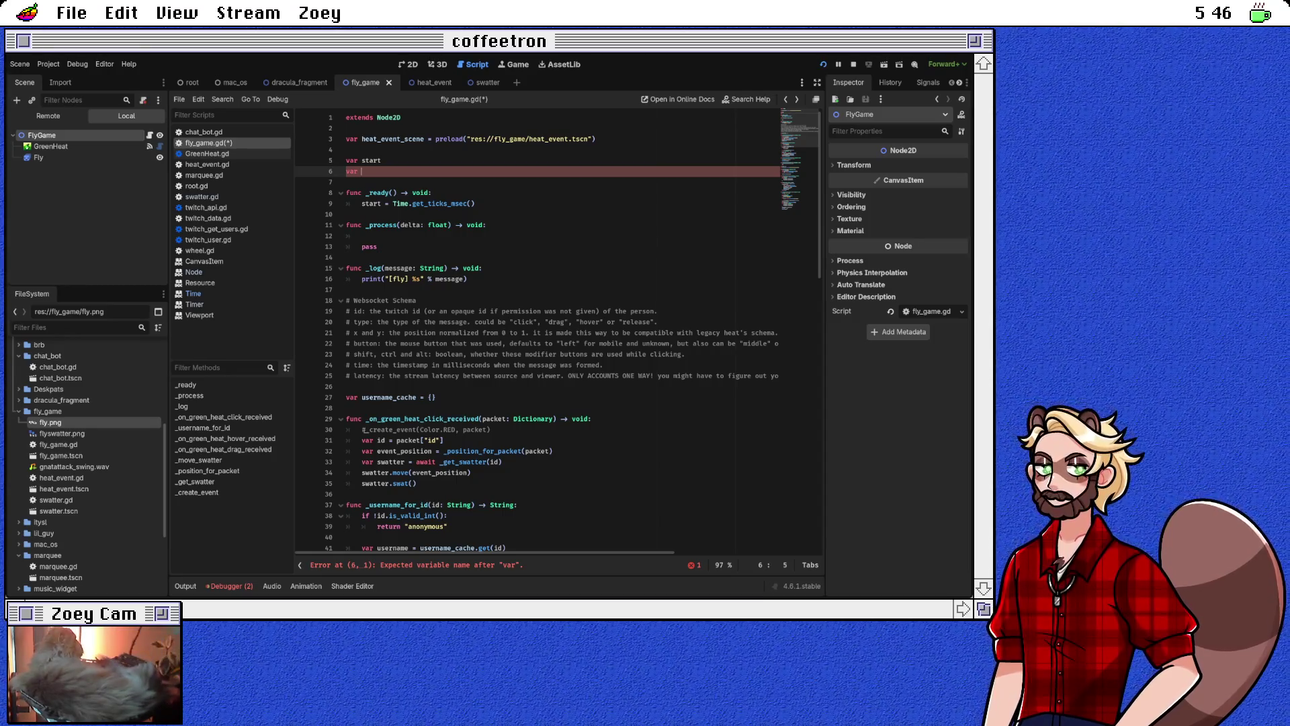
{"action": "type", "text": "fly_path_"}
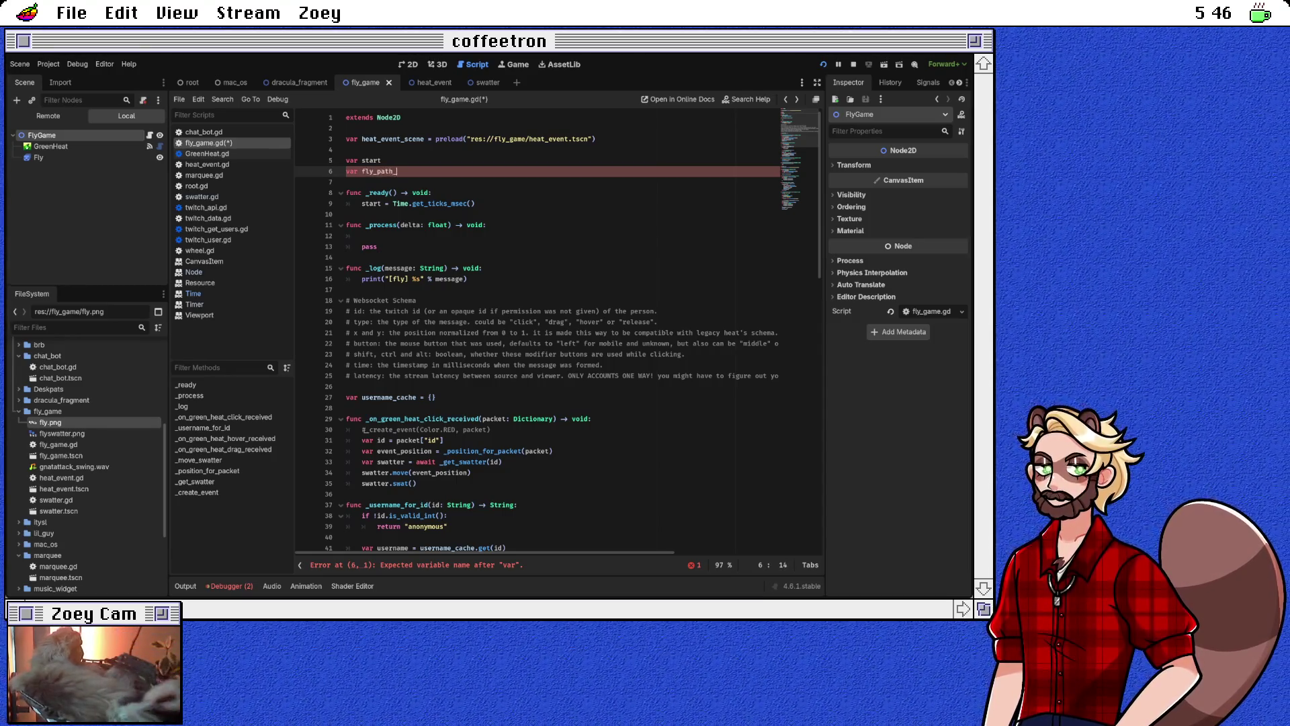
{"action": "type", "text": "width"}
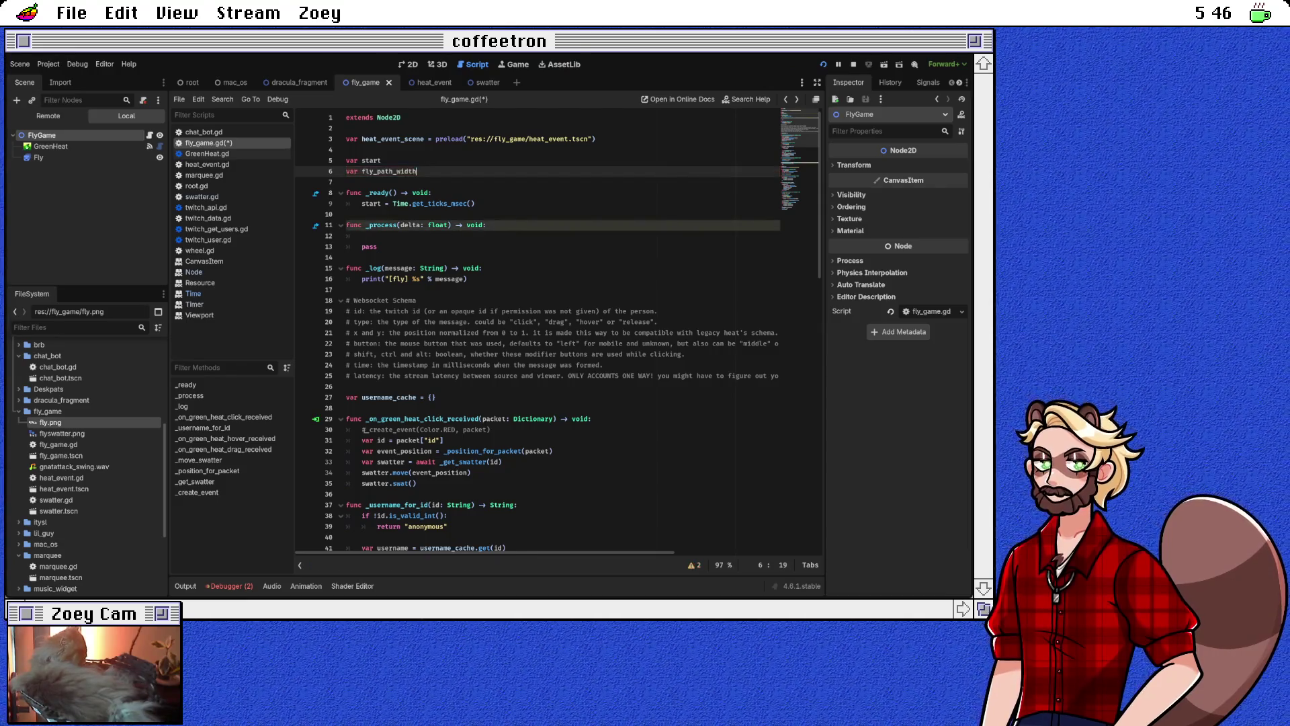
{"action": "key", "text": "Return"}
{"action": "type", "text": "var f"}
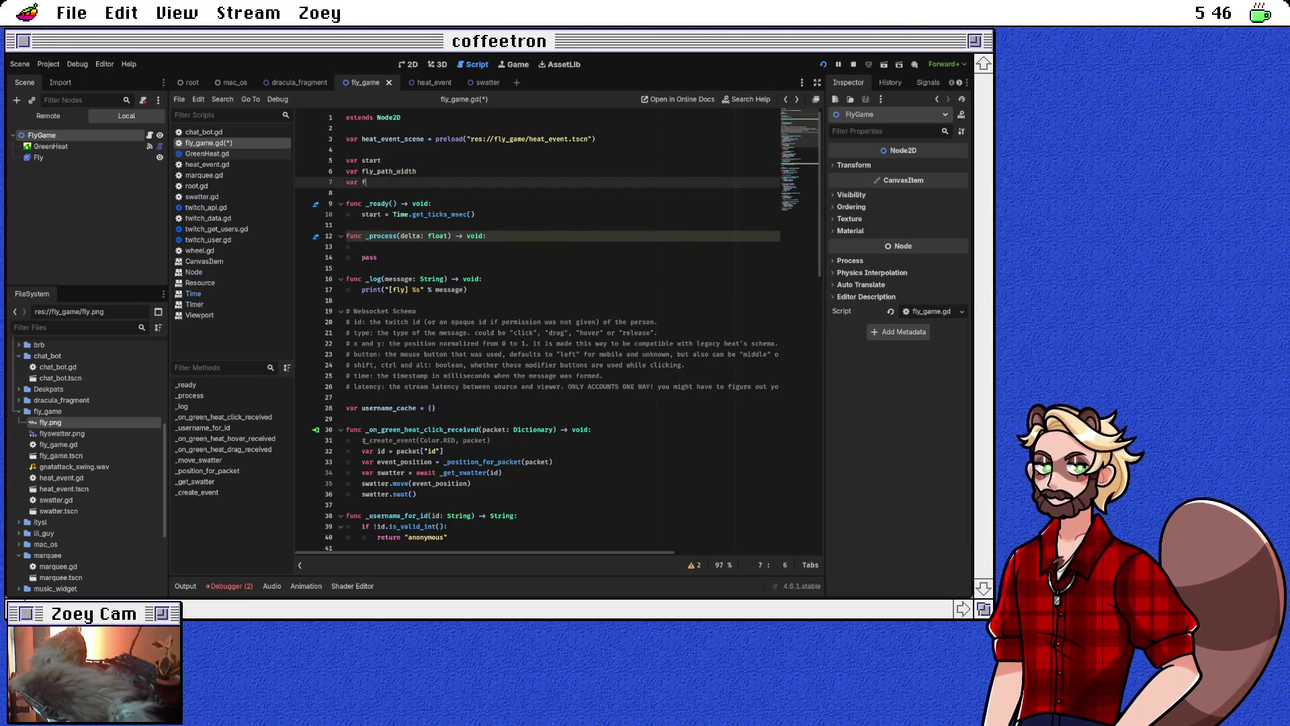
{"action": "type", "text": "ly_path_height"}
Insert a fly_path_width line inside _ready using autocomplete, with a blank line above it
{"action": "key", "text": "Down"}
{"action": "key", "text": "Down"}
{"action": "key", "text": "Down"}
{"action": "key", "text": "Return"}
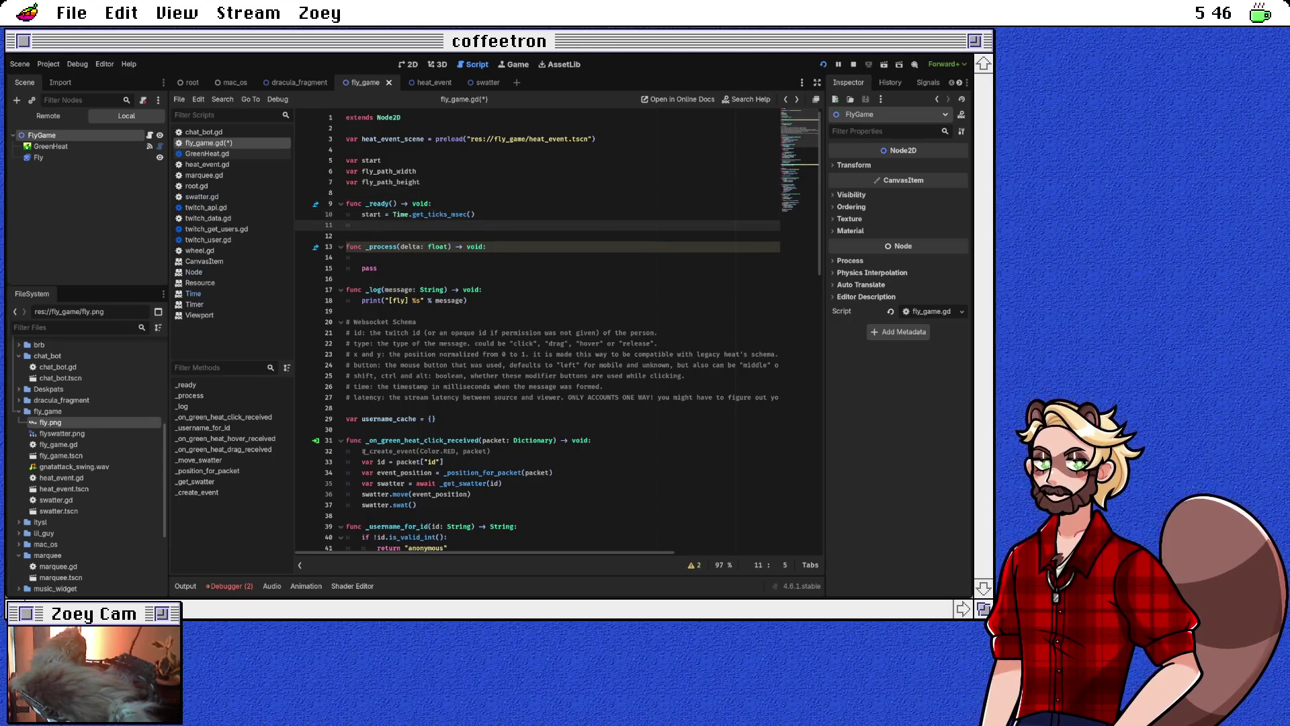
{"action": "type", "text": "fly_path_"}
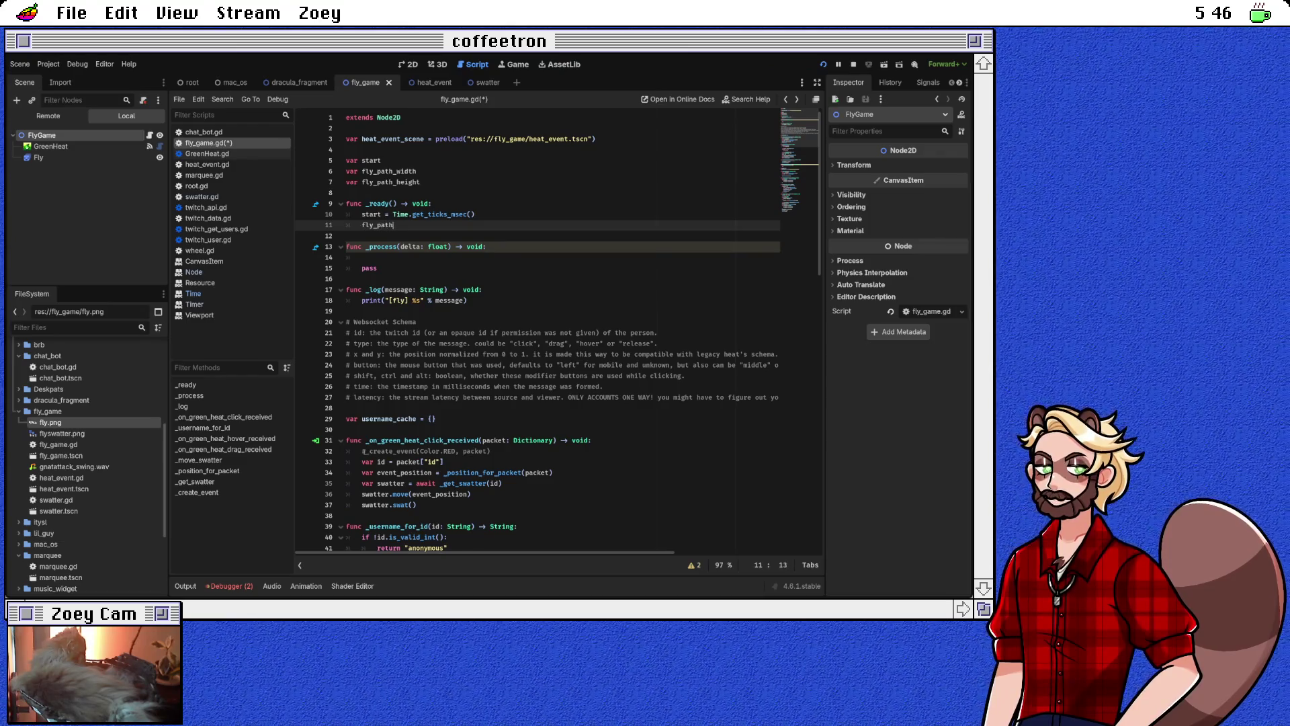
{"action": "key", "text": "Down"}
{"action": "key", "text": "Return"}
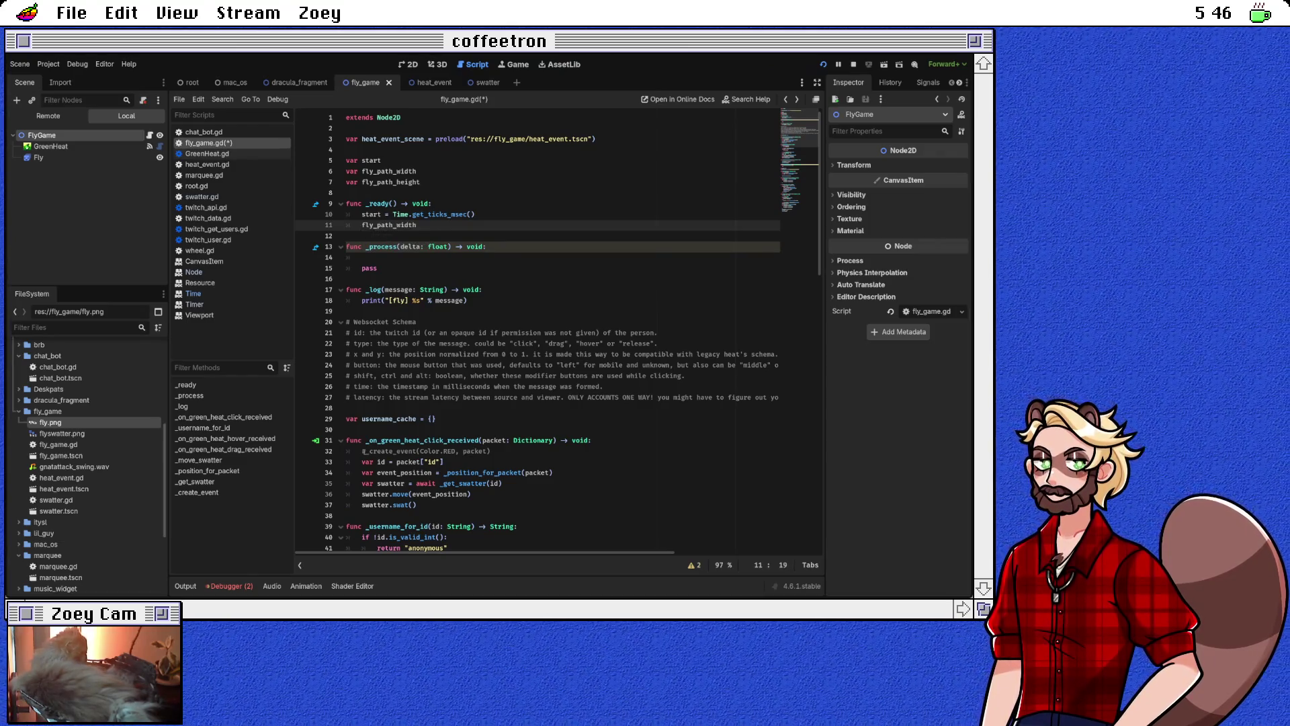
{"action": "key", "text": "ctrl+shift+Return"}
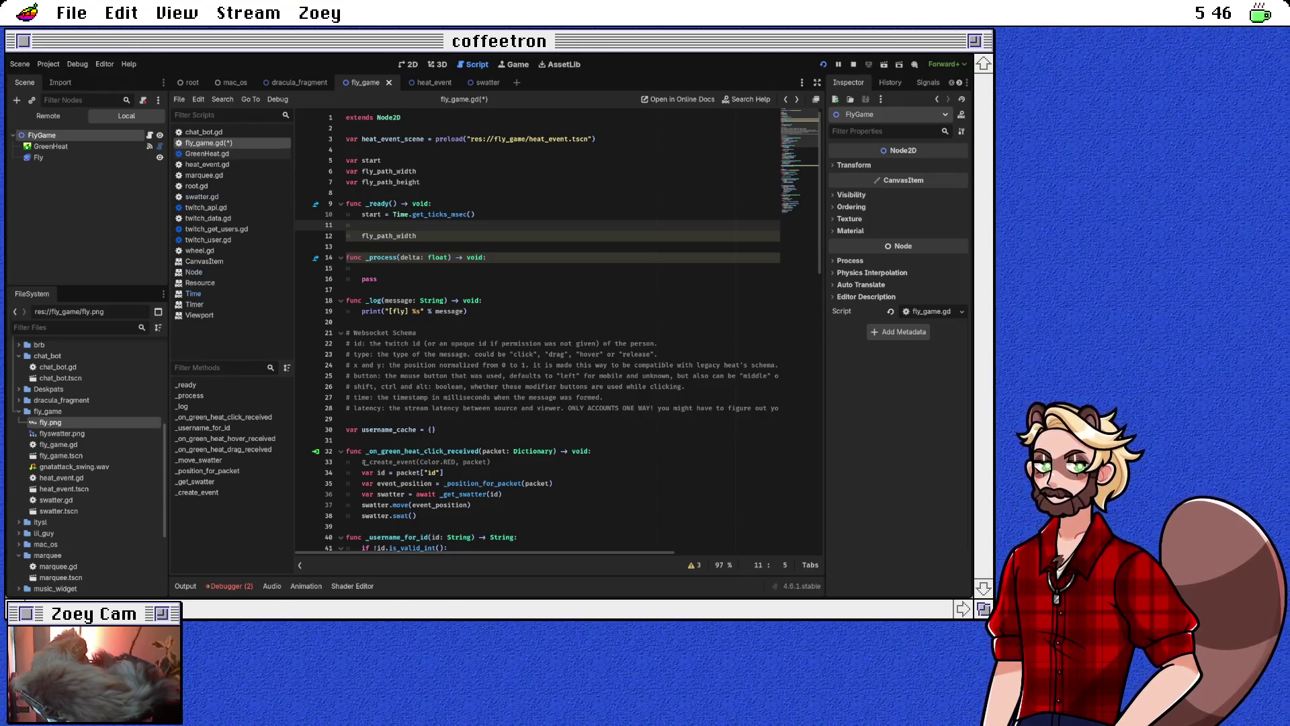
{"action": "left_click", "coordinate": [416, 171]}
Set fly_path_width to 1800 and fly_path_height to 900, and delete the stray fly_path_width line in _ready
{"action": "type", "text": "1800"}
{"action": "left_click", "coordinate": [421, 181]}
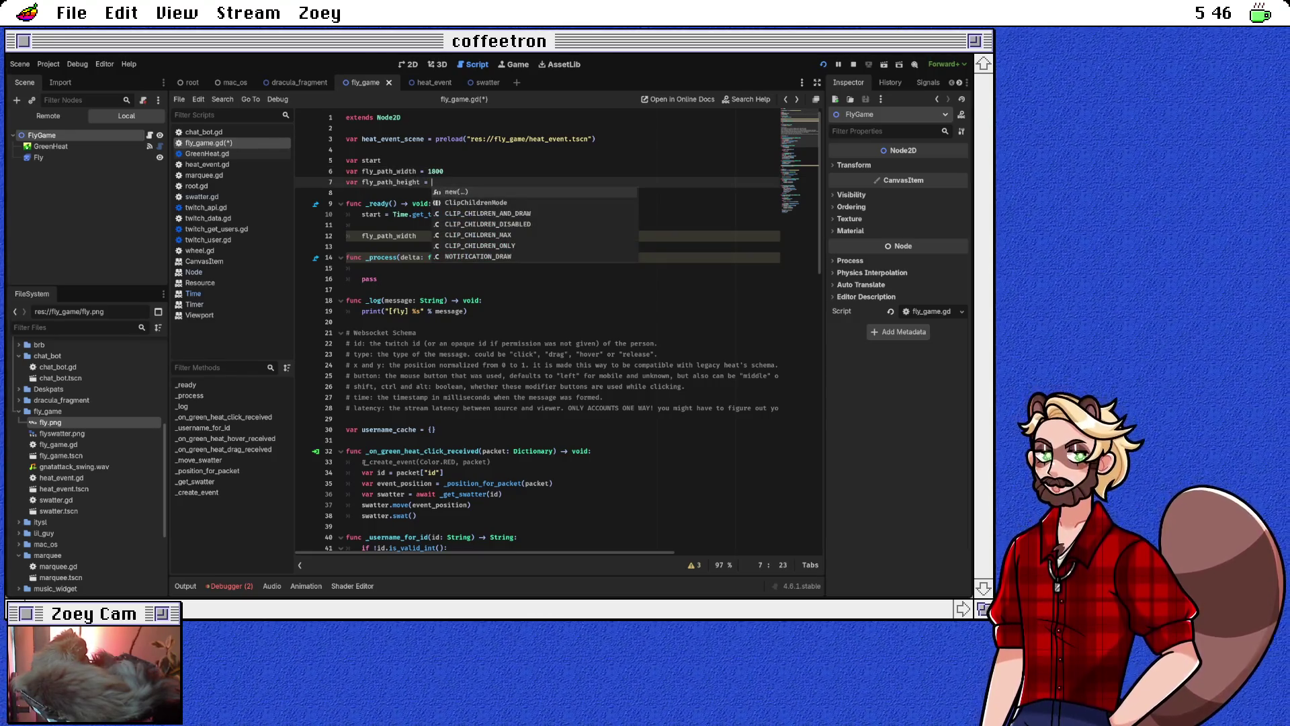
{"action": "type", "text": "900"}
{"action": "left_click", "coordinate": [346, 193]}
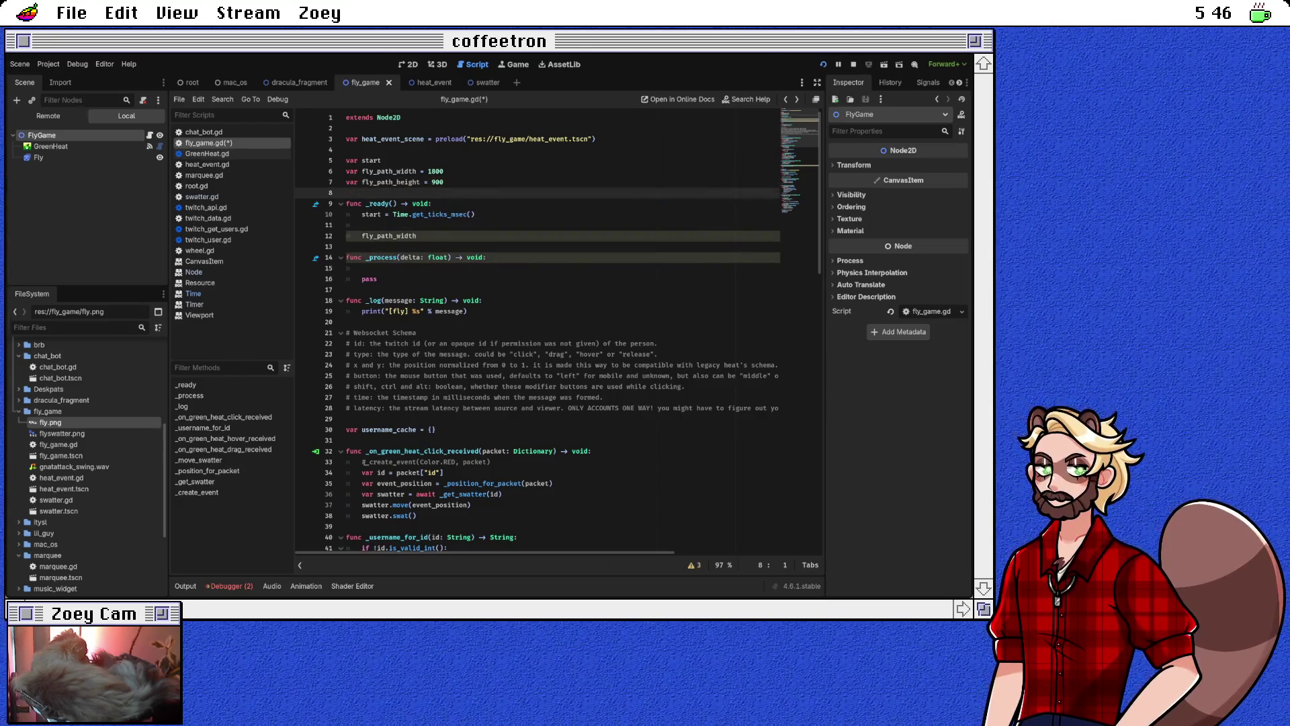
{"action": "left_click", "coordinate": [378, 236]}
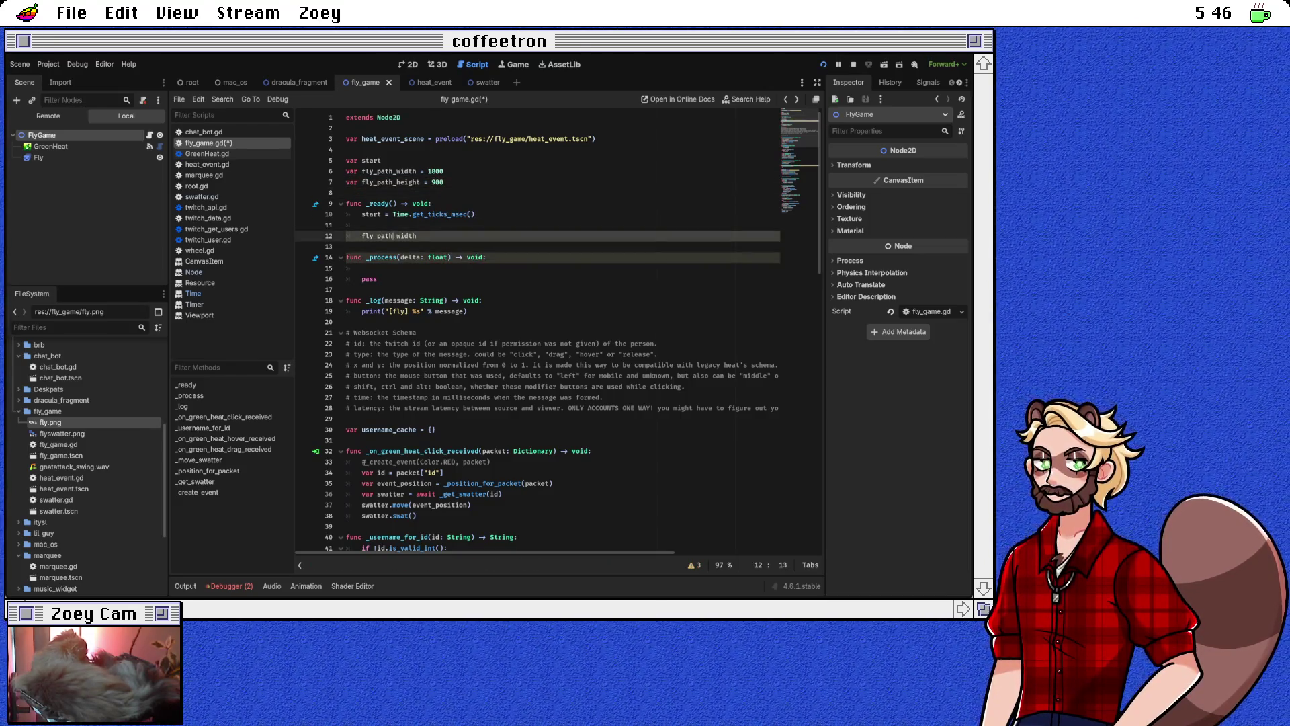
{"action": "triple_click", "coordinate": [378, 236]}
{"action": "key", "text": "BackSpace"}
{"action": "key", "text": "BackSpace"}
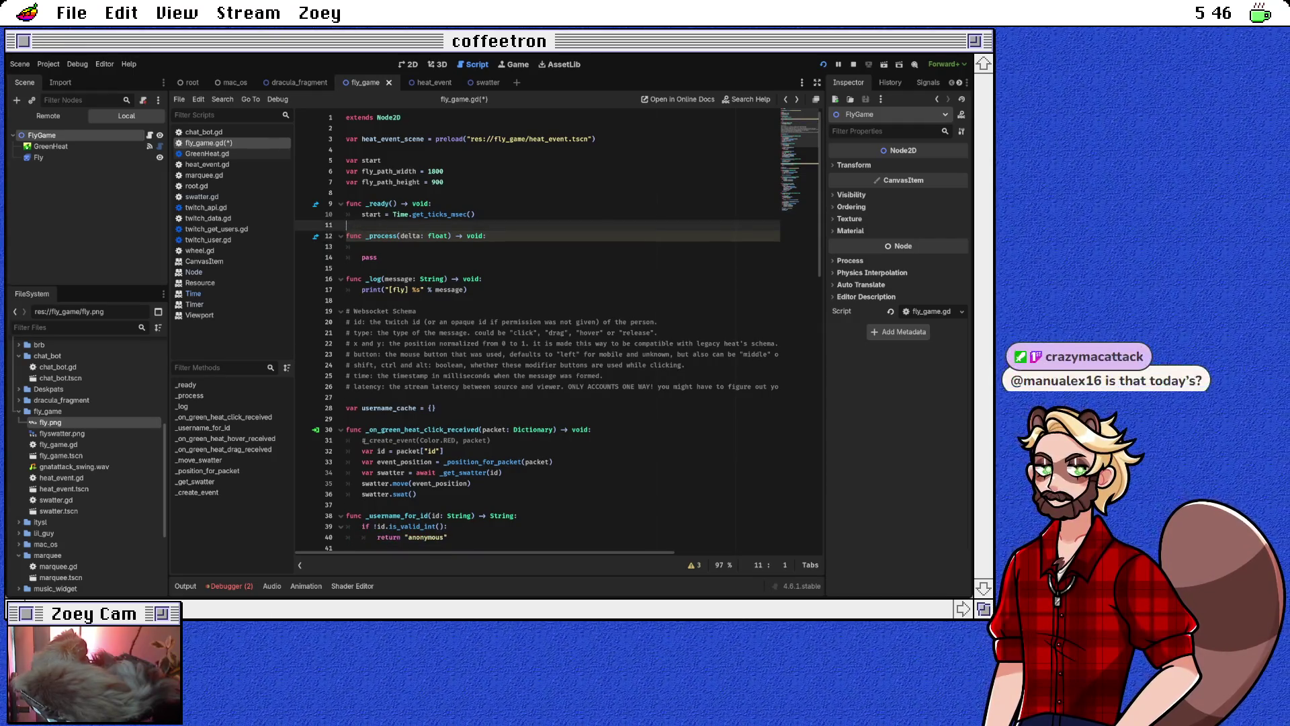
Start var fly_x = cos() inside _process
{"action": "left_click", "coordinate": [363, 246]}
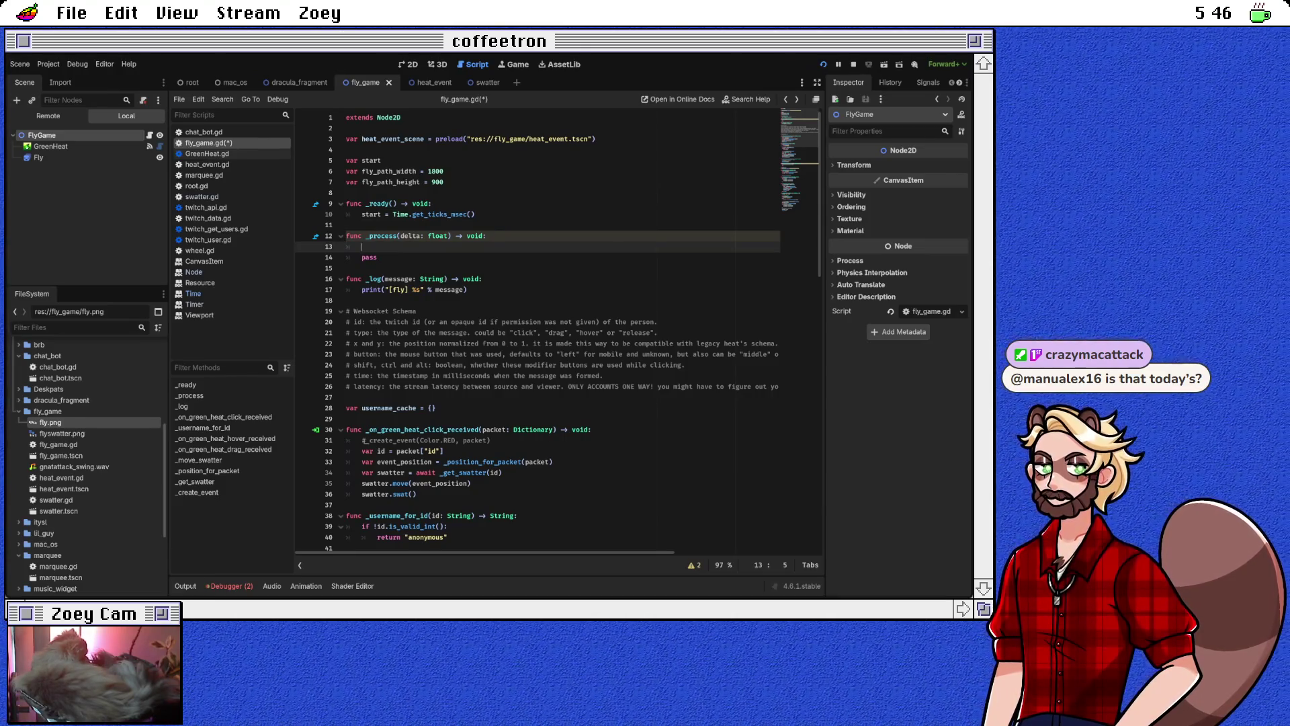
{"action": "type", "text": "var fly"}
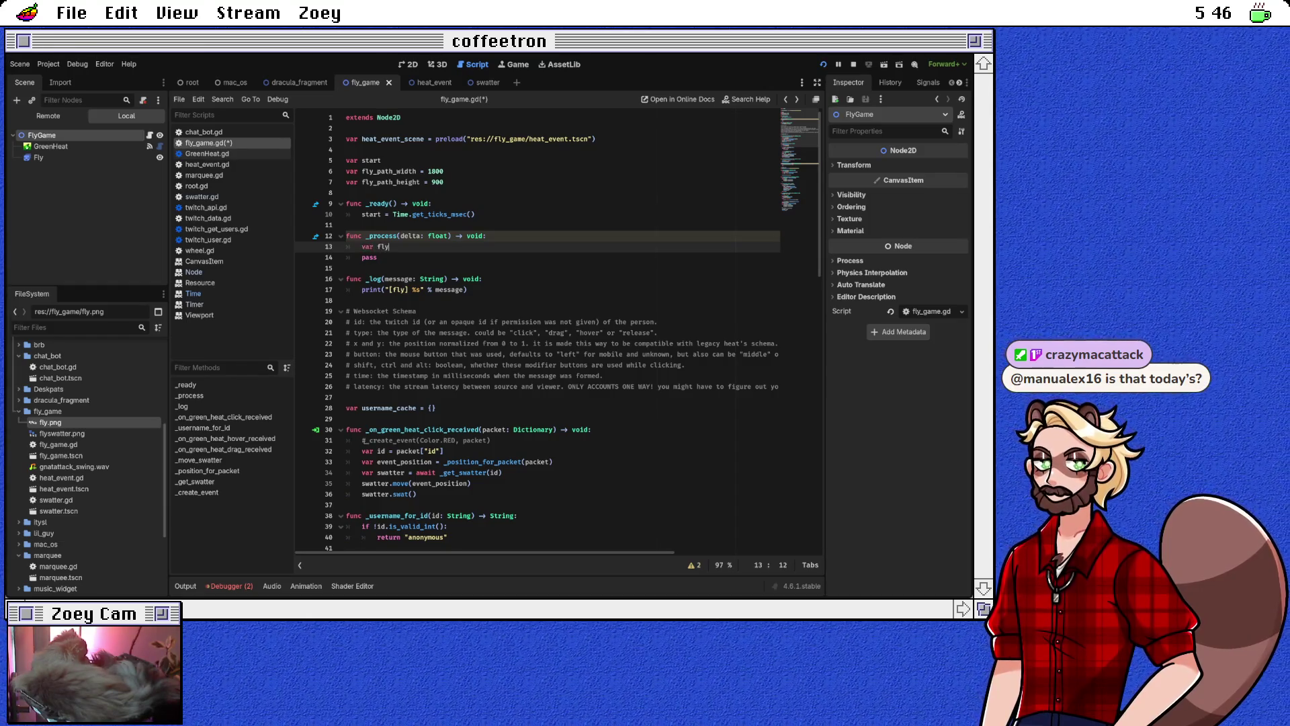
{"action": "type", "text": "_x "}
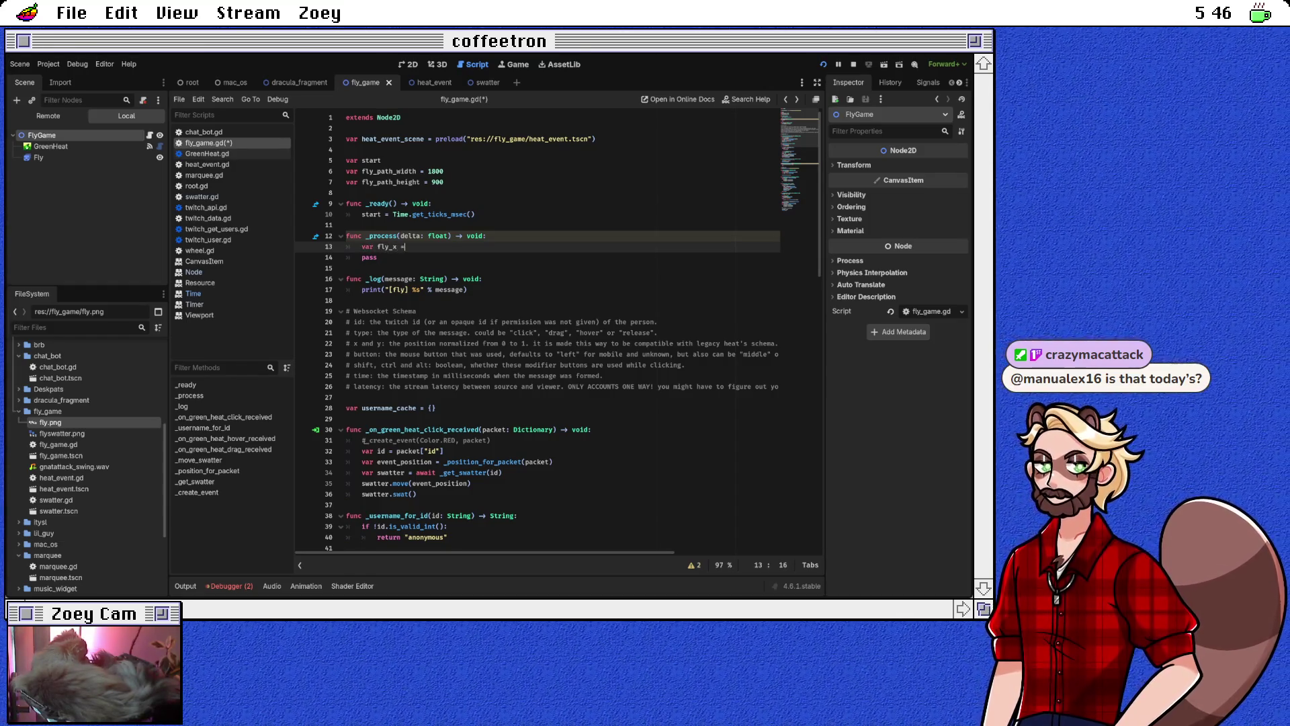
{"action": "type", "text": "= "}
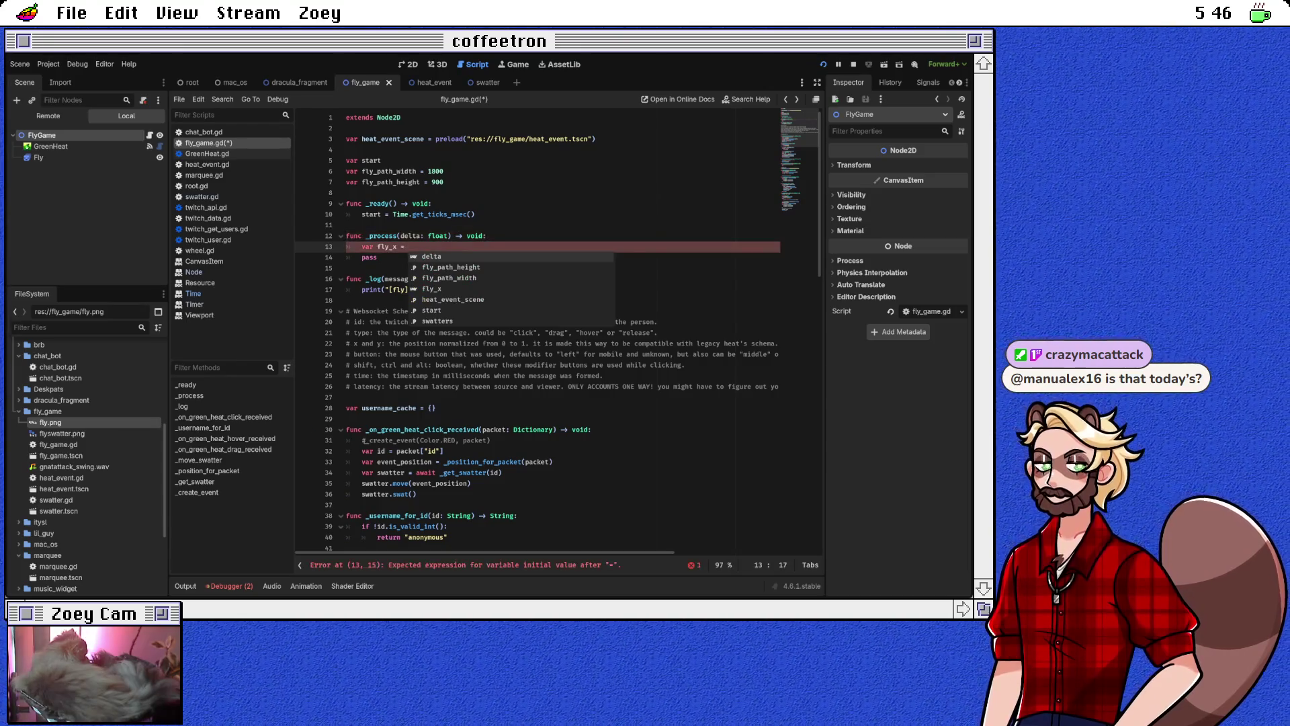
{"action": "type", "text": "cos"}
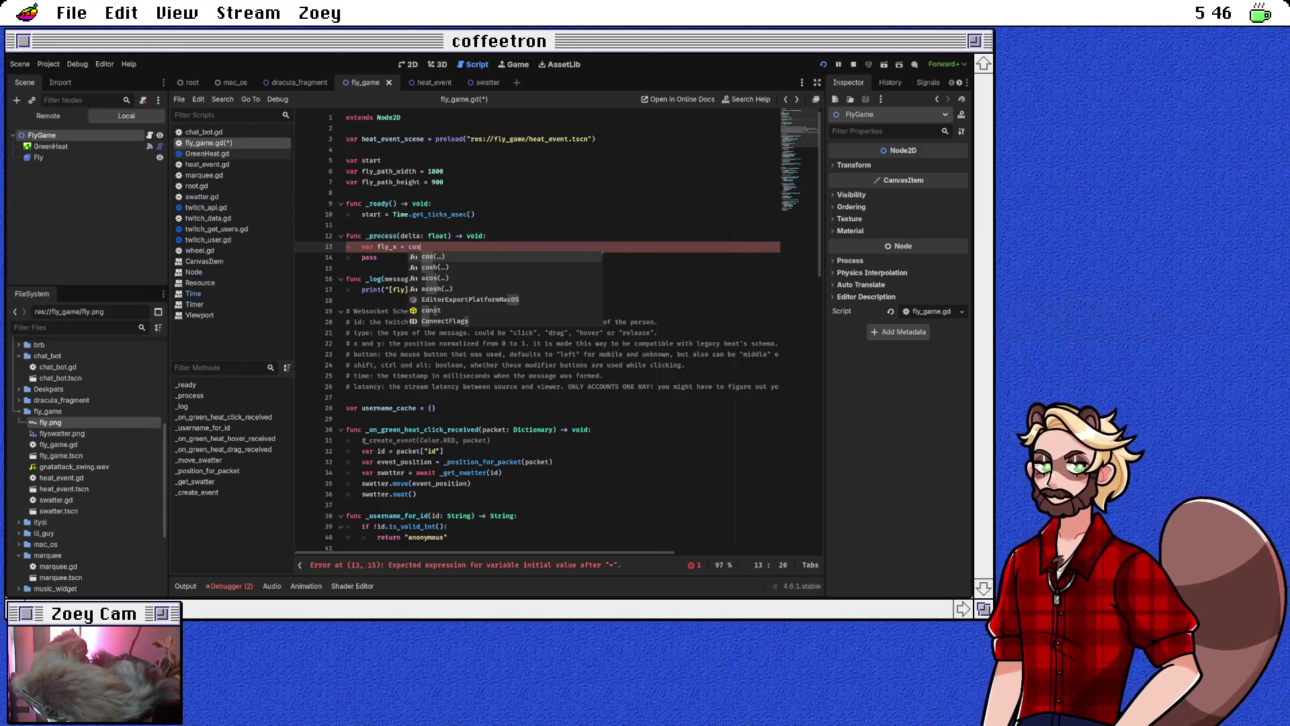
{"action": "type", "text": "("}
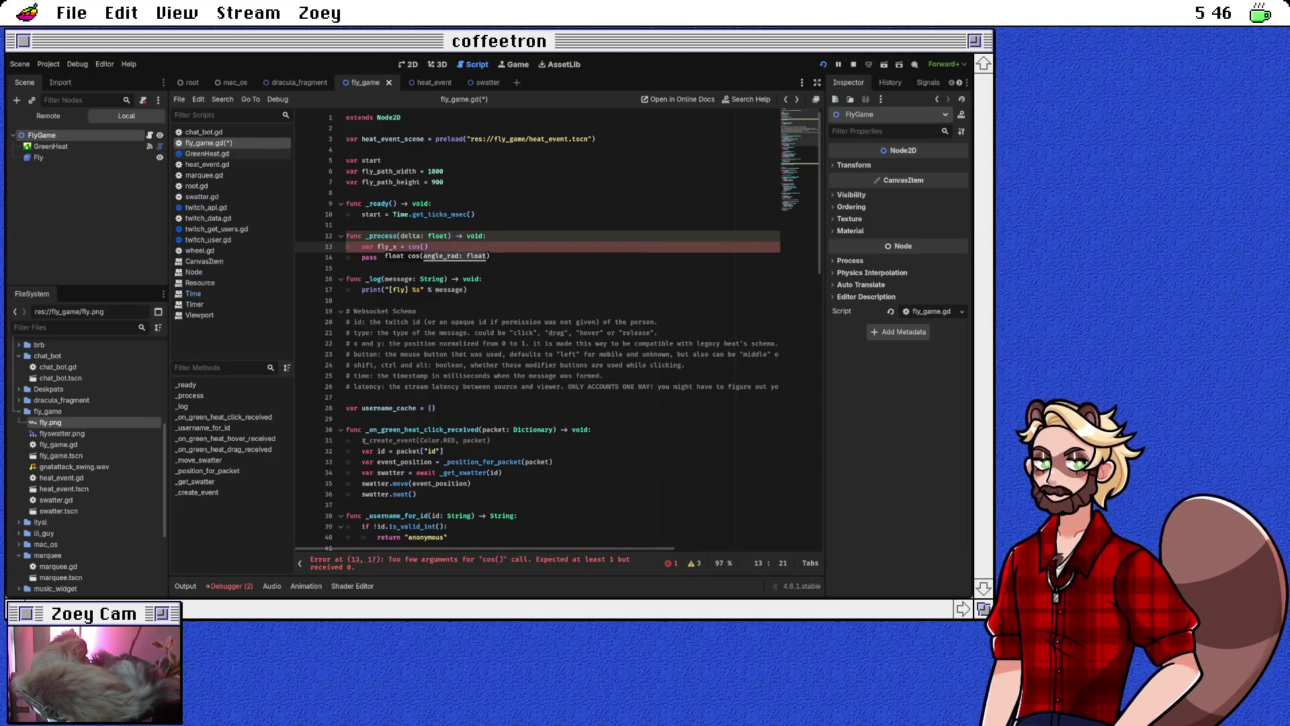
{"action": "left_click", "coordinate": [424, 236]}
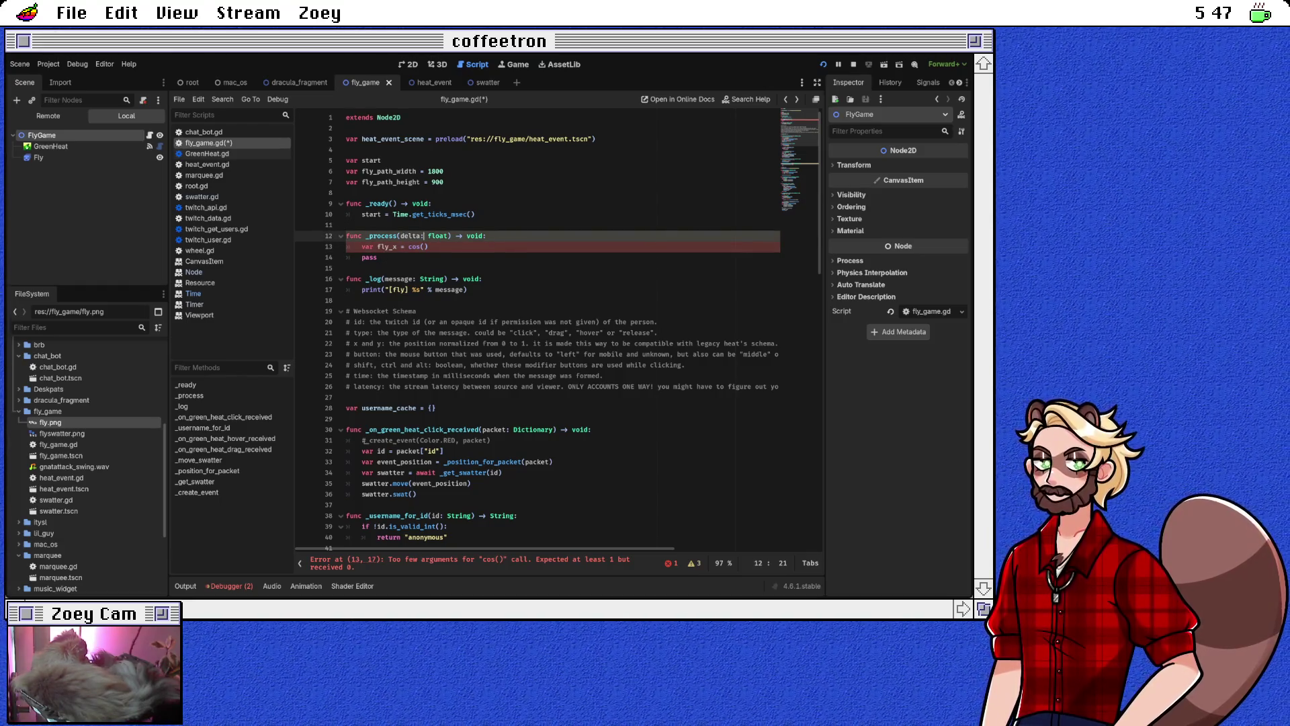
{"action": "left_click_drag", "start_coordinate": [393, 214], "coordinate": [475, 214]}
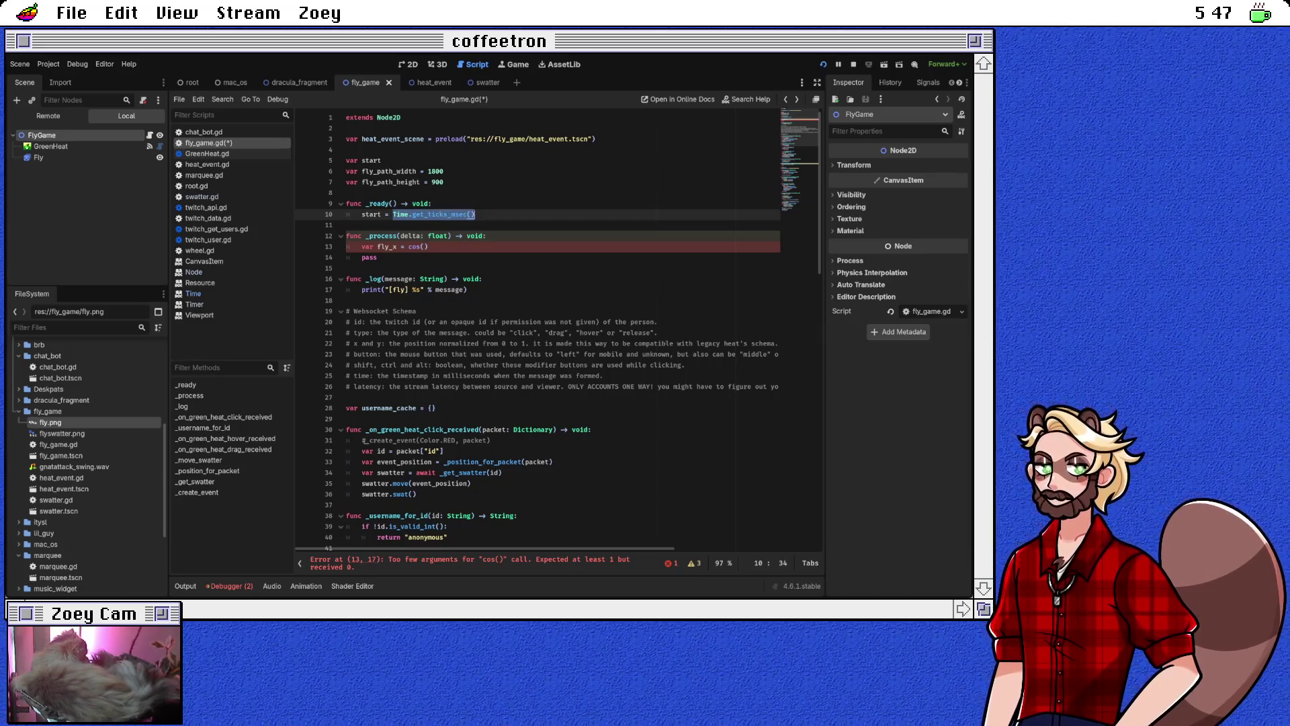
{"action": "left_click", "coordinate": [425, 247]}
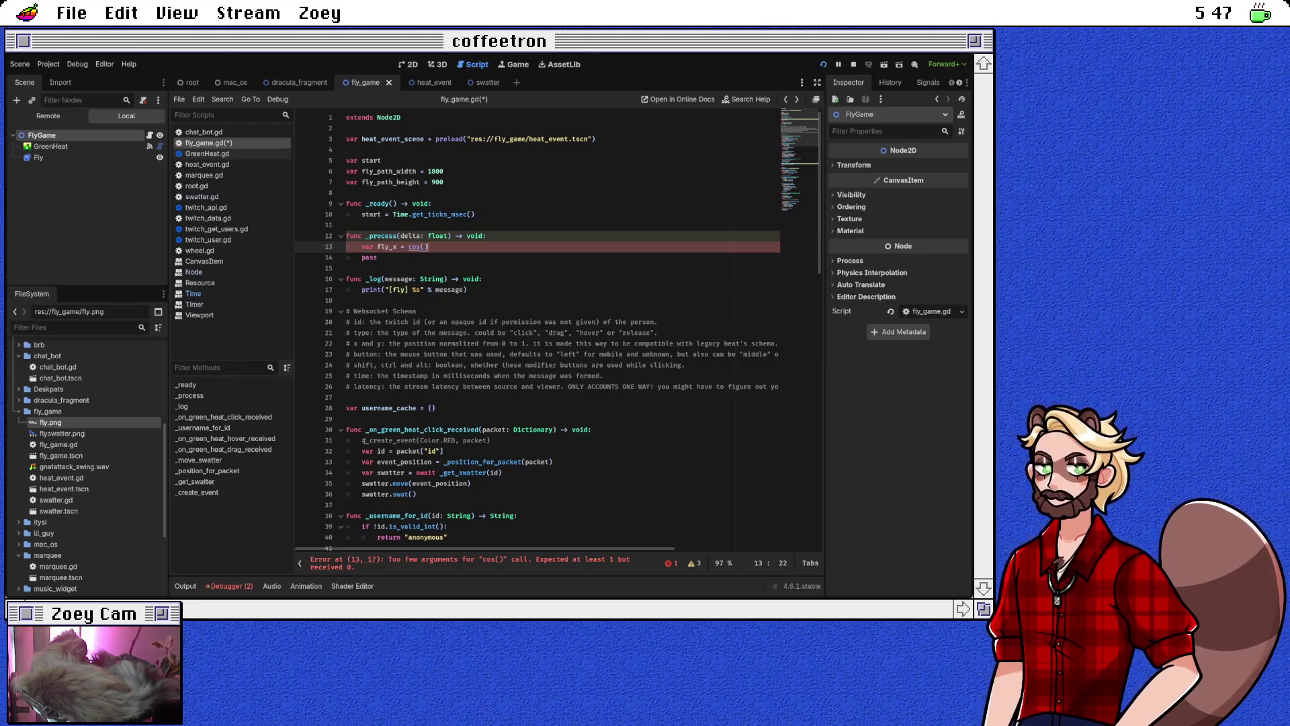
{"action": "key", "text": "BackSpace"}
{"action": "key", "text": "BackSpace"}
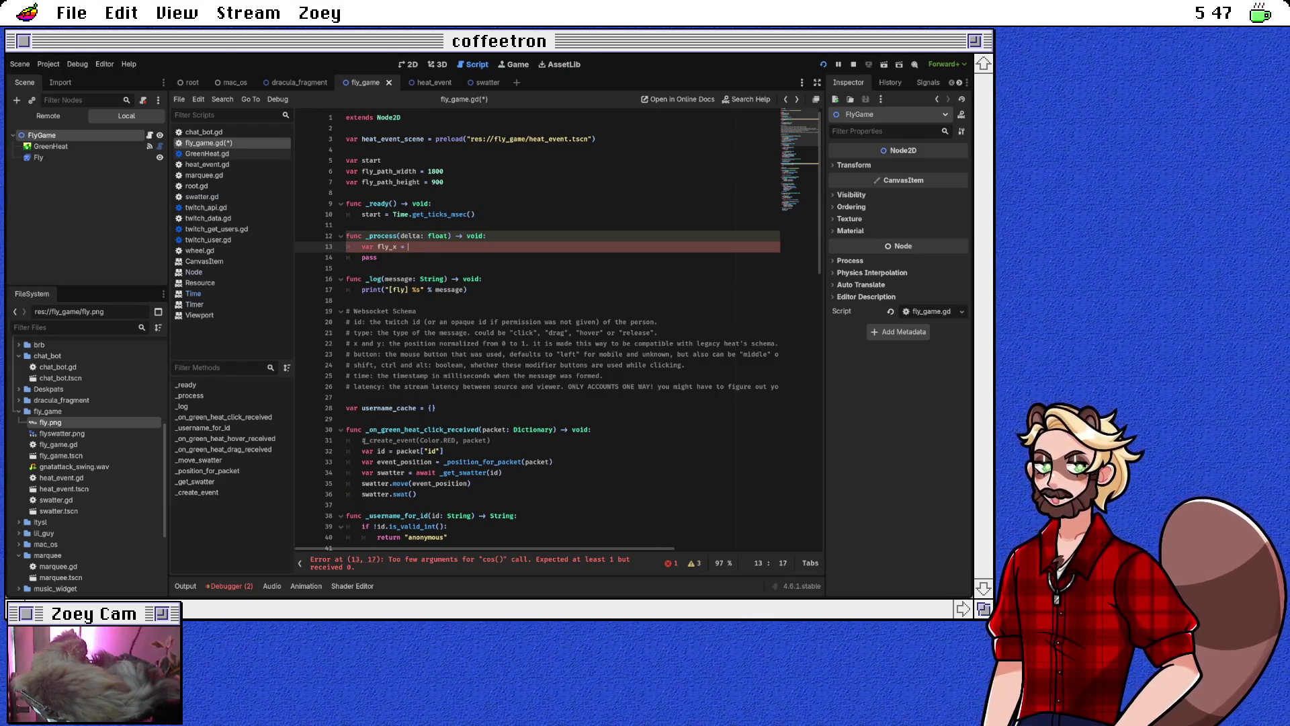
{"action": "type", "text": "cos("}
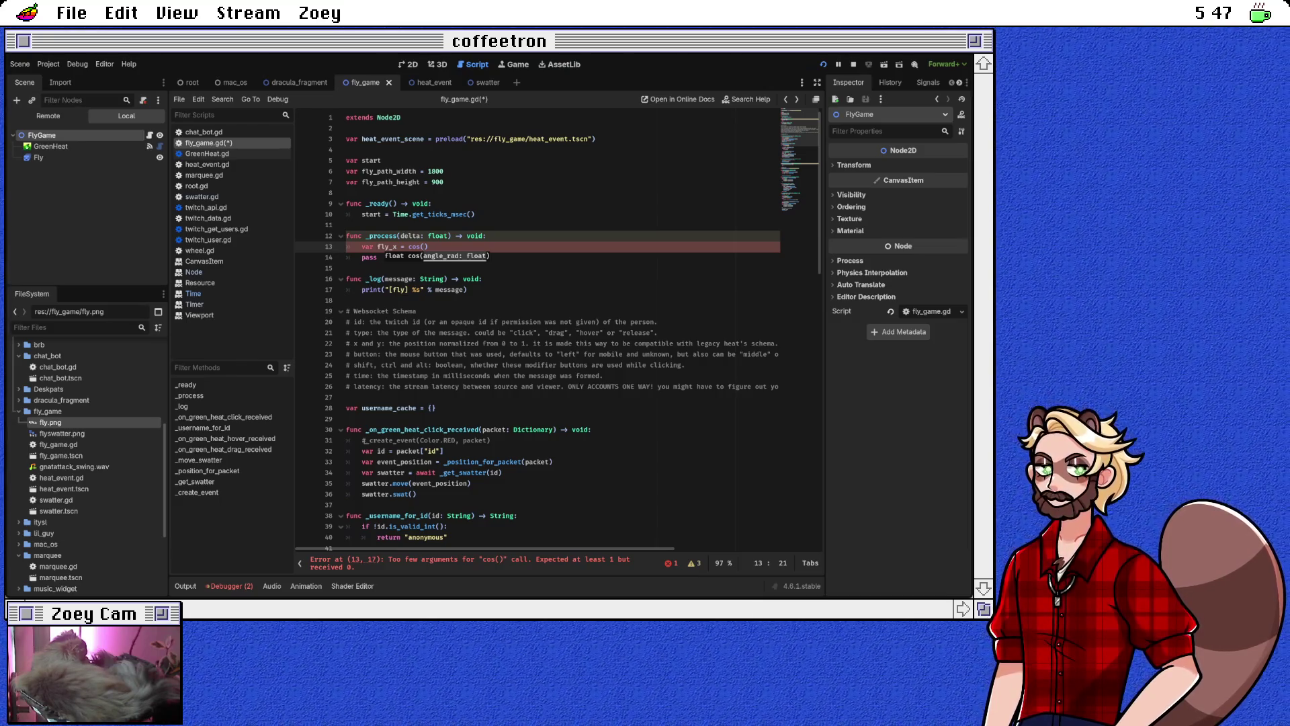
{"action": "left_click", "coordinate": [487, 236]}
{"action": "key", "text": "Return"}
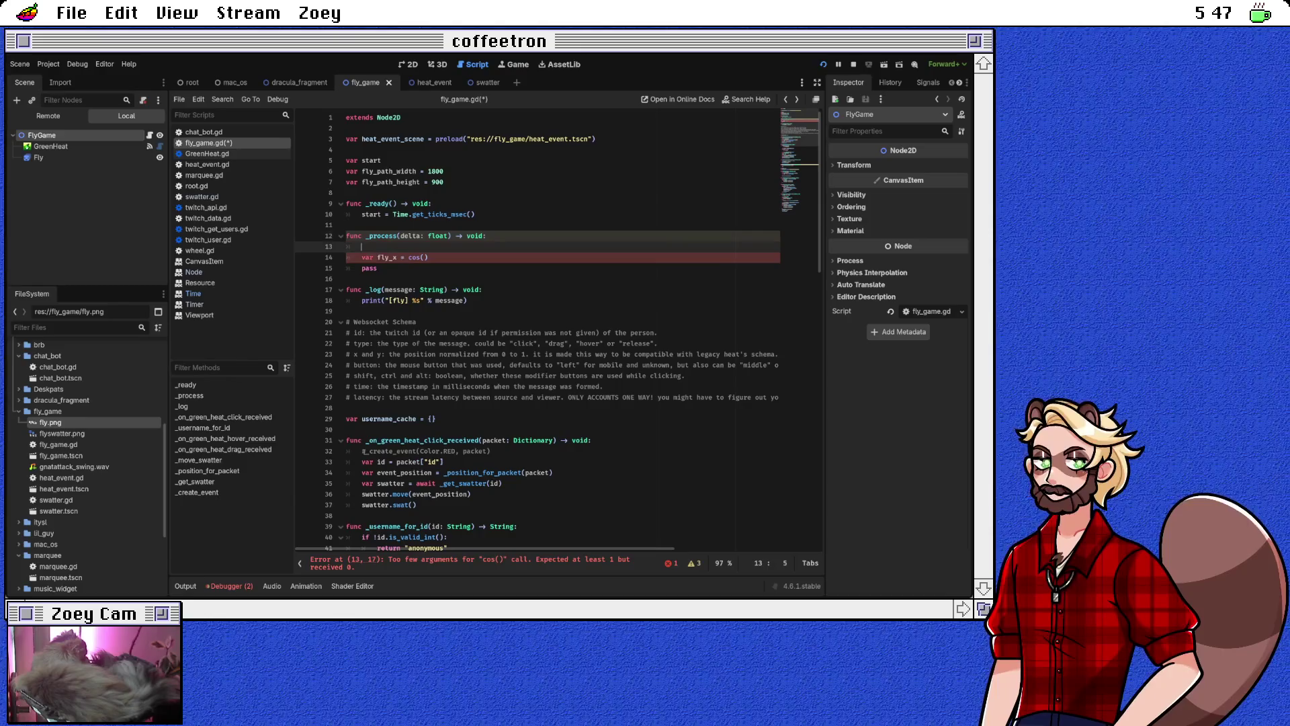
Declare var time = Time.get_ticks_msec() at the top of _process, picking get_ticks_msec from the suggestions
{"action": "type", "text": "var "}
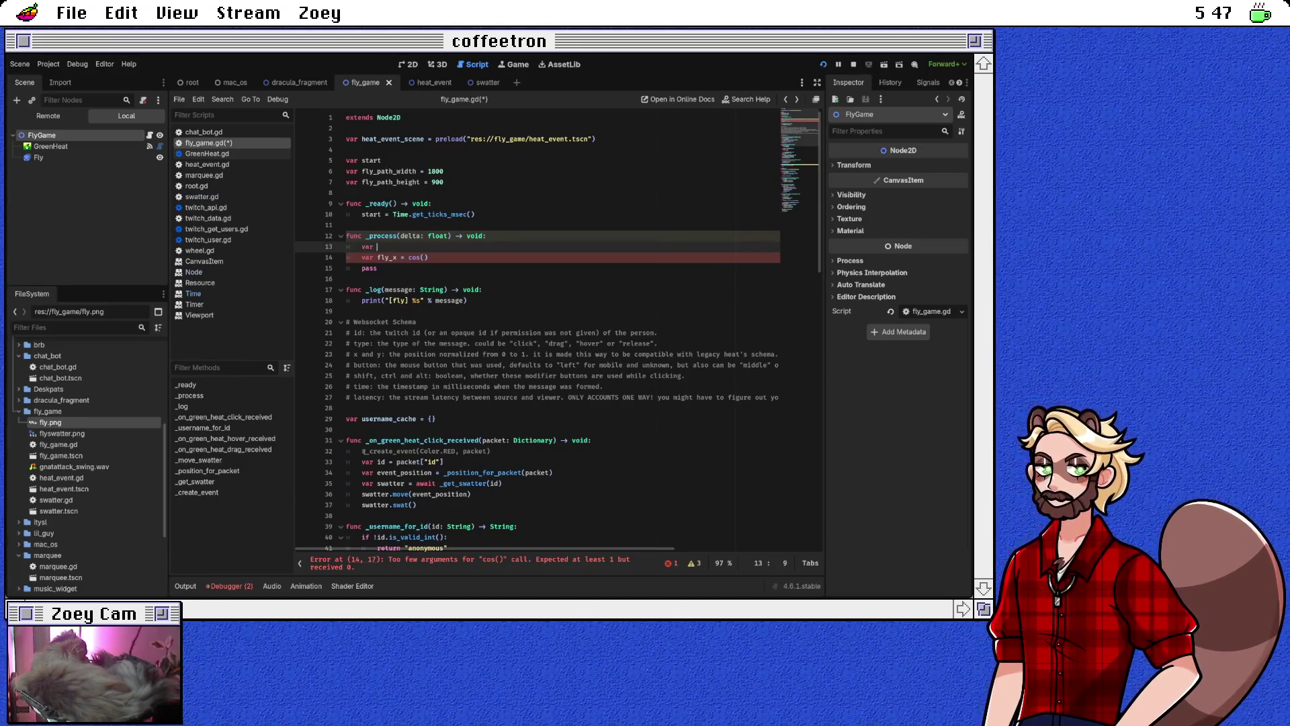
{"action": "type", "text": "tgime"}
{"action": "key", "text": "BackSpace"}
{"action": "key", "text": "BackSpace"}
{"action": "key", "text": "BackSpace"}
{"action": "type", "text": "ime = "}
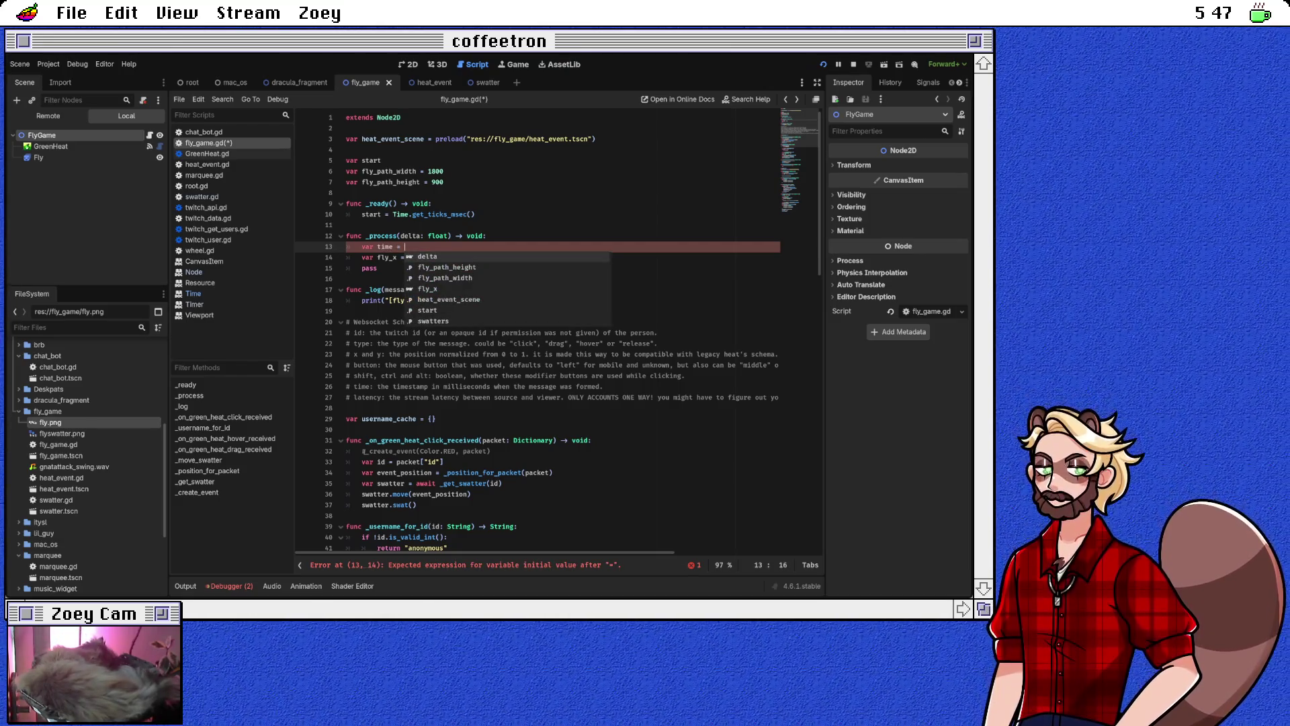
{"action": "type", "text": "Time.get"}
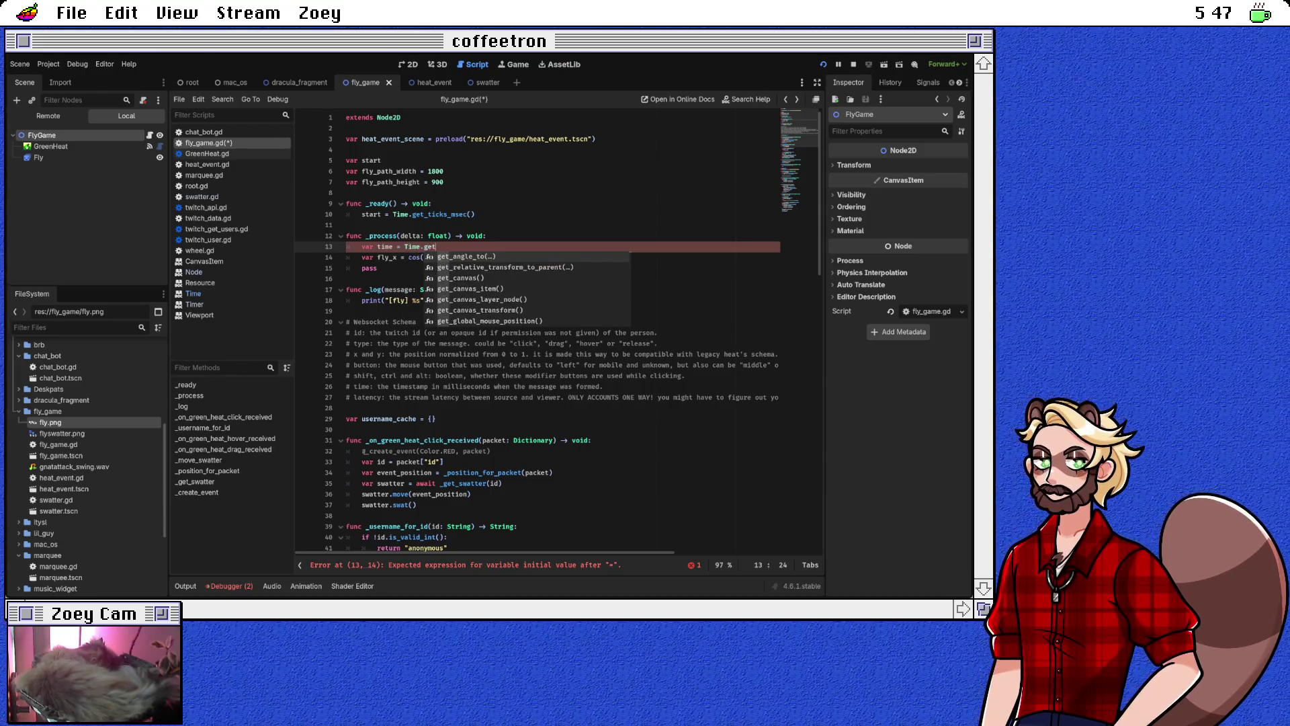
{"action": "type", "text": "_"}
{"action": "key", "text": "Down"}
{"action": "key", "text": "Down"}
{"action": "key", "text": "Down"}
{"action": "key", "text": "Up"}
{"action": "key", "text": "Down"}
{"action": "key", "text": "Down"}
{"action": "key", "text": "Down"}
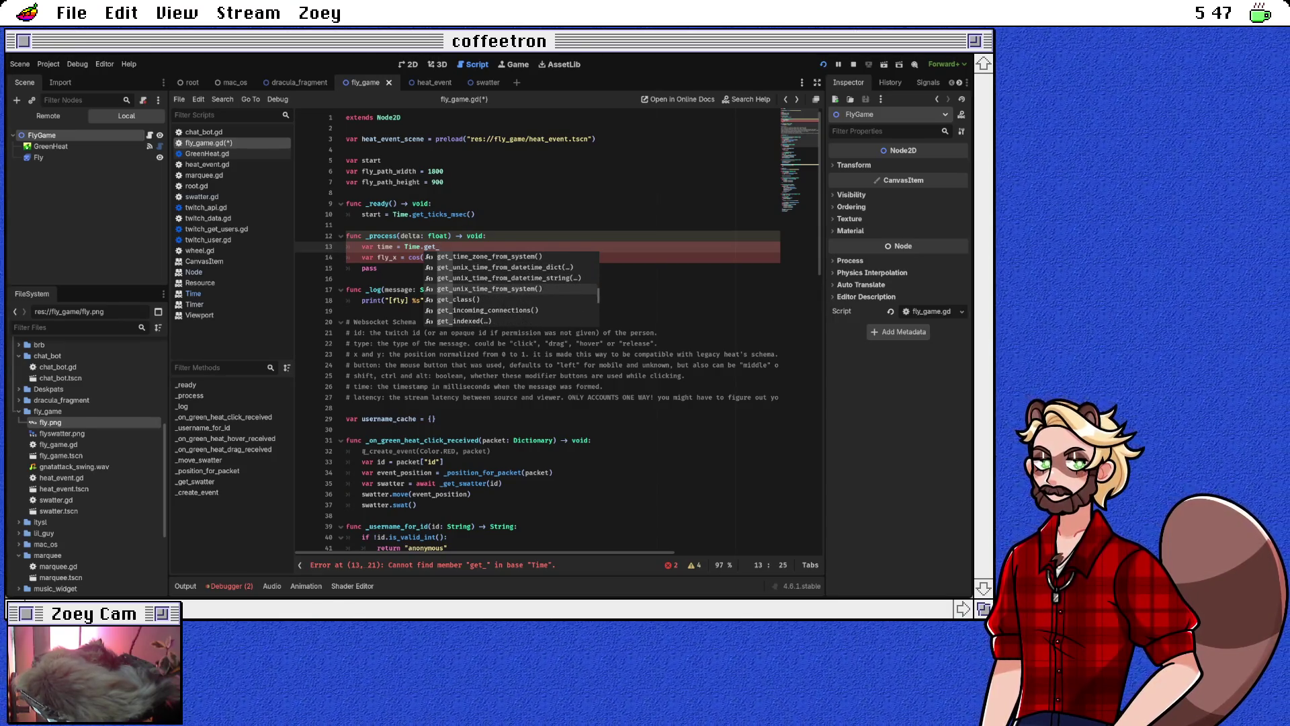
{"action": "key", "text": "Down"}
{"action": "key", "text": "Down"}
{"action": "key", "text": "Down"}
{"action": "key", "text": "Up"}
{"action": "key", "text": "Up"}
{"action": "key", "text": "Up"}
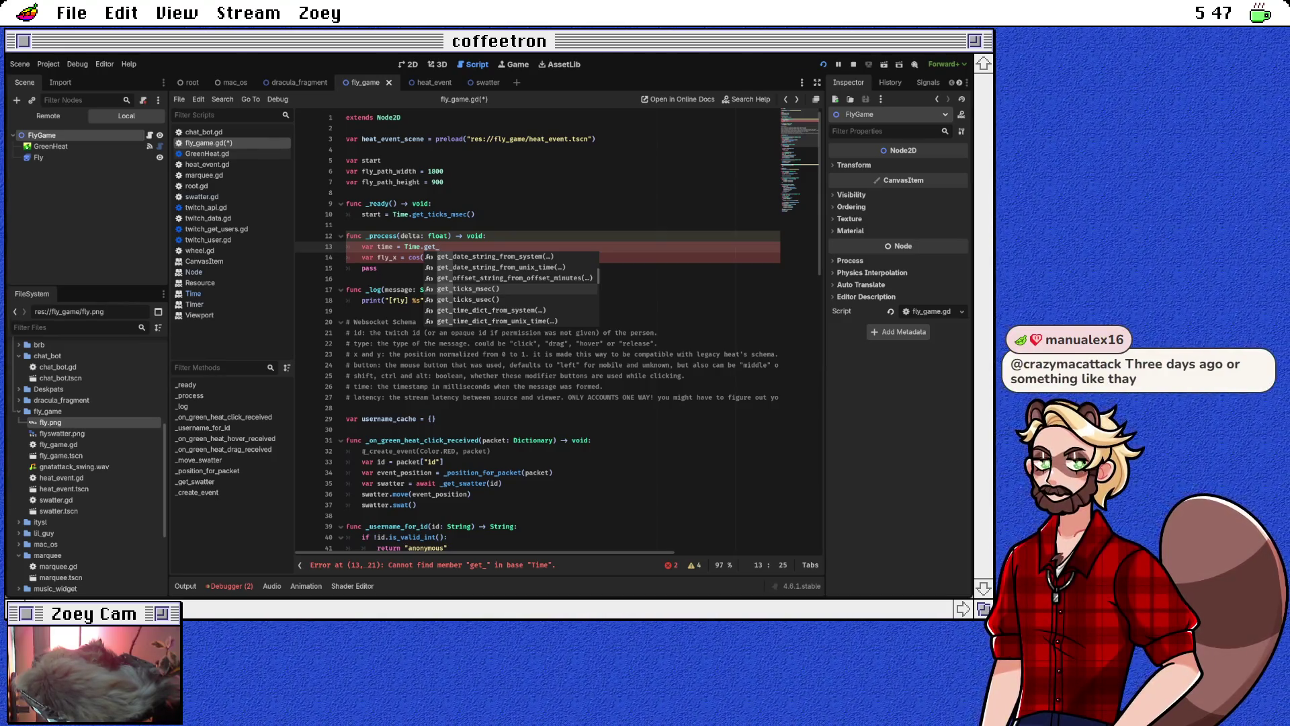
{"action": "key", "text": "Return"}
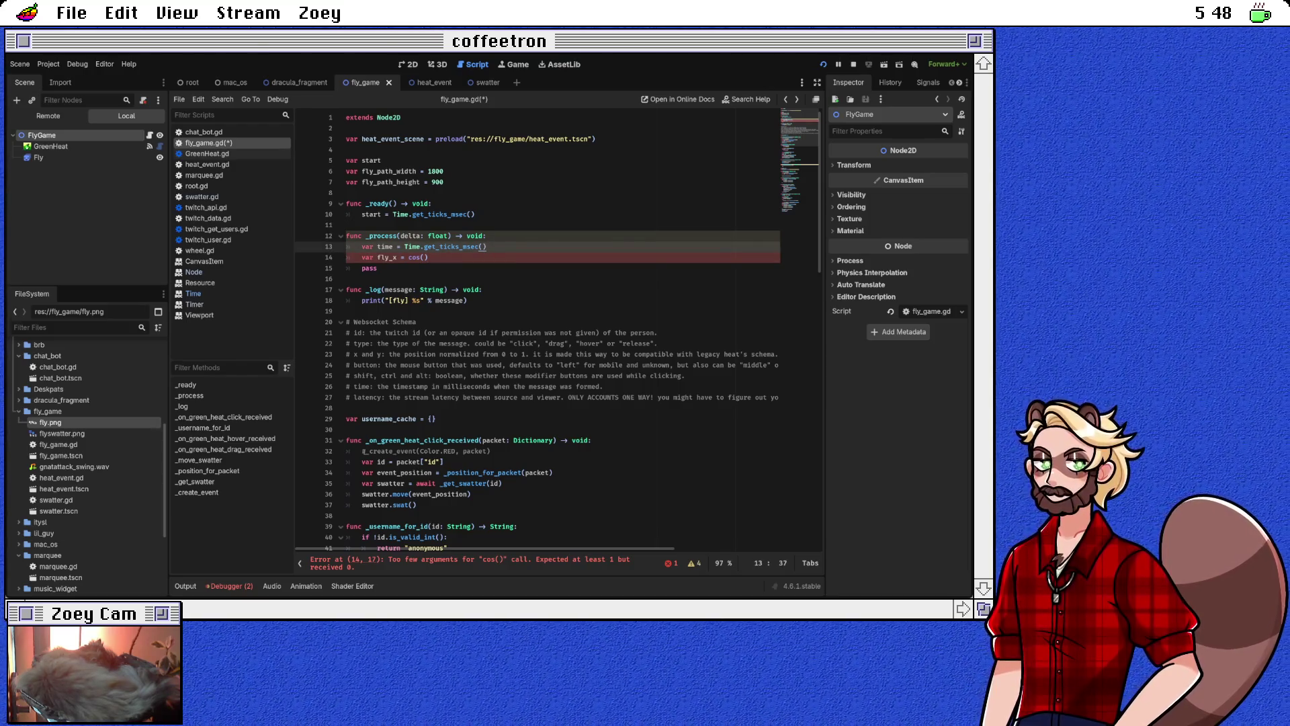
Make time float(Time.get_ticks_msec()) / 1000.0 and start fly_x = cos(time) * fly_path_width
{"action": "type", "text": "1"}
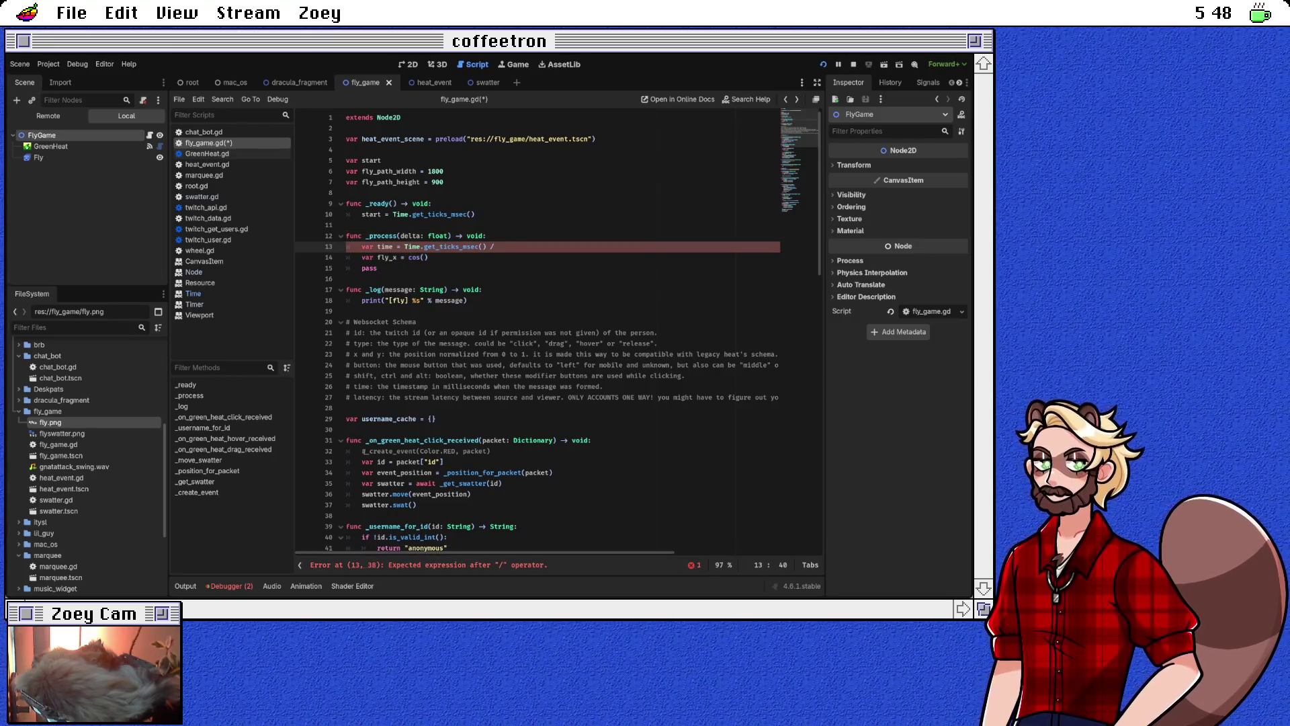
{"action": "type", "text": "000f"}
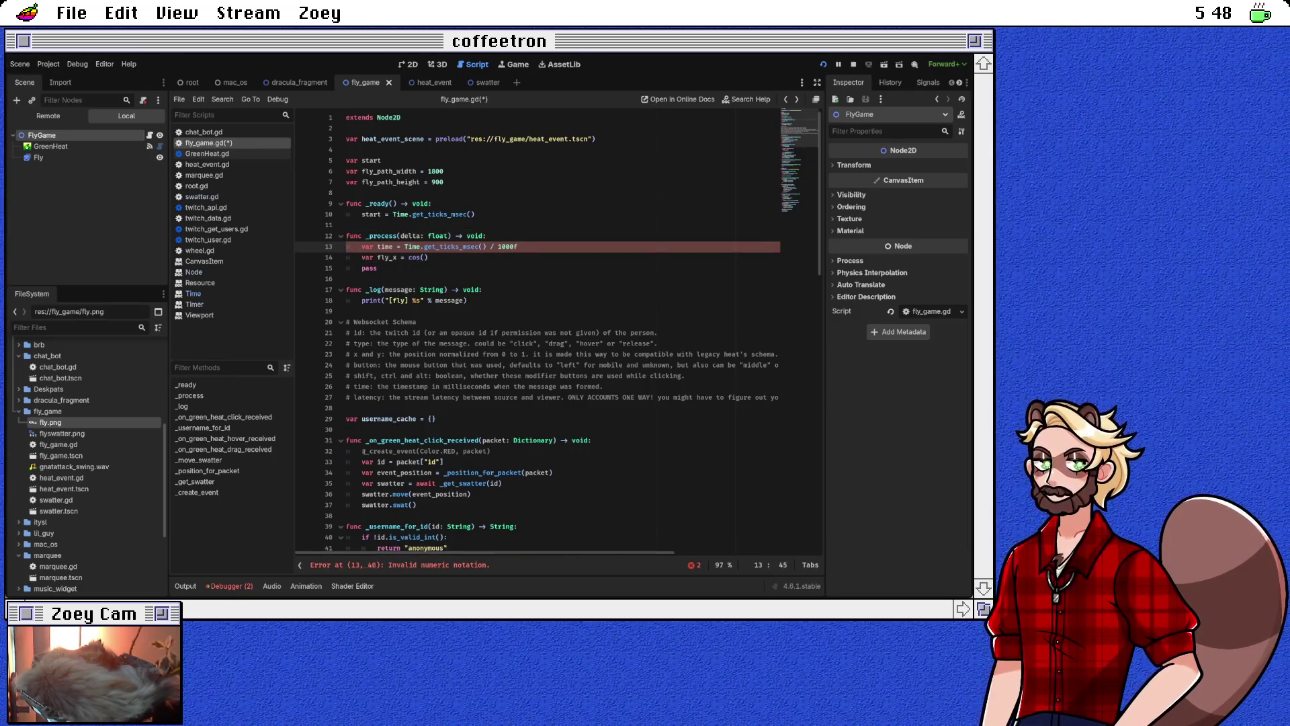
{"action": "key", "text": "BackSpace"}
{"action": "type", "text": ".0"}
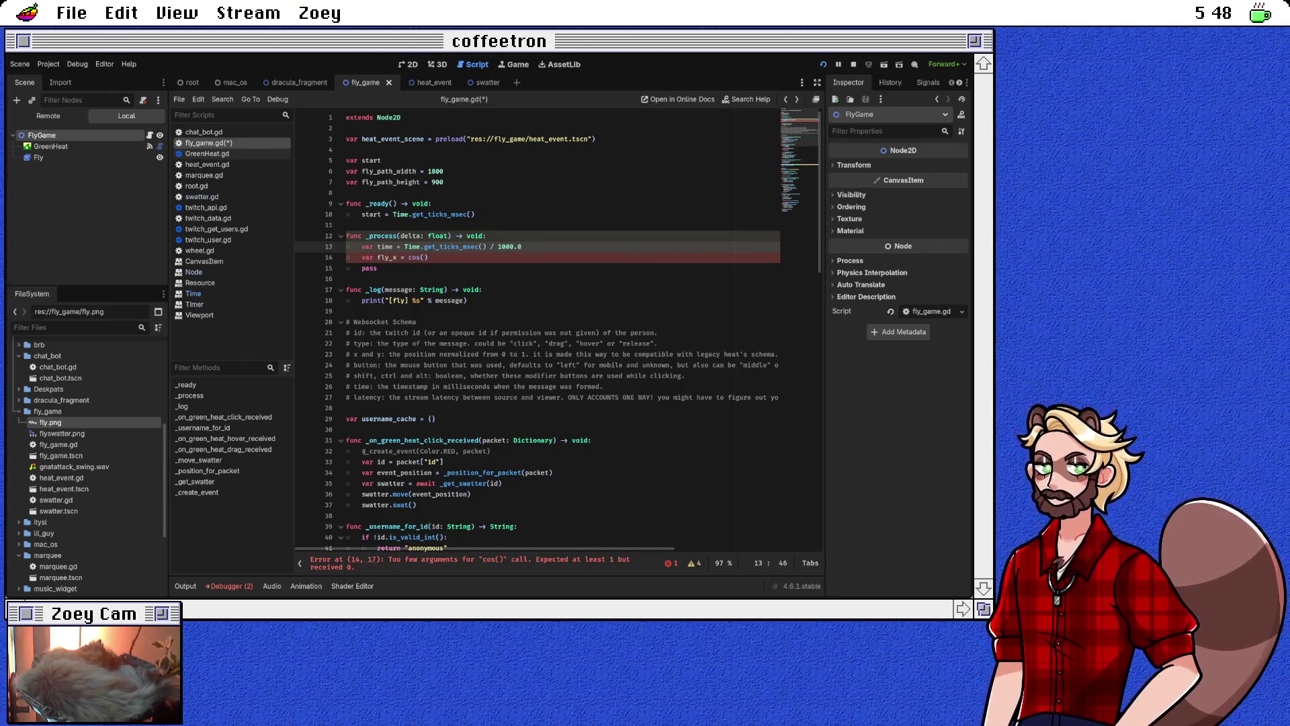
{"action": "left_click", "coordinate": [393, 246]}
{"action": "left_click", "coordinate": [428, 257]}
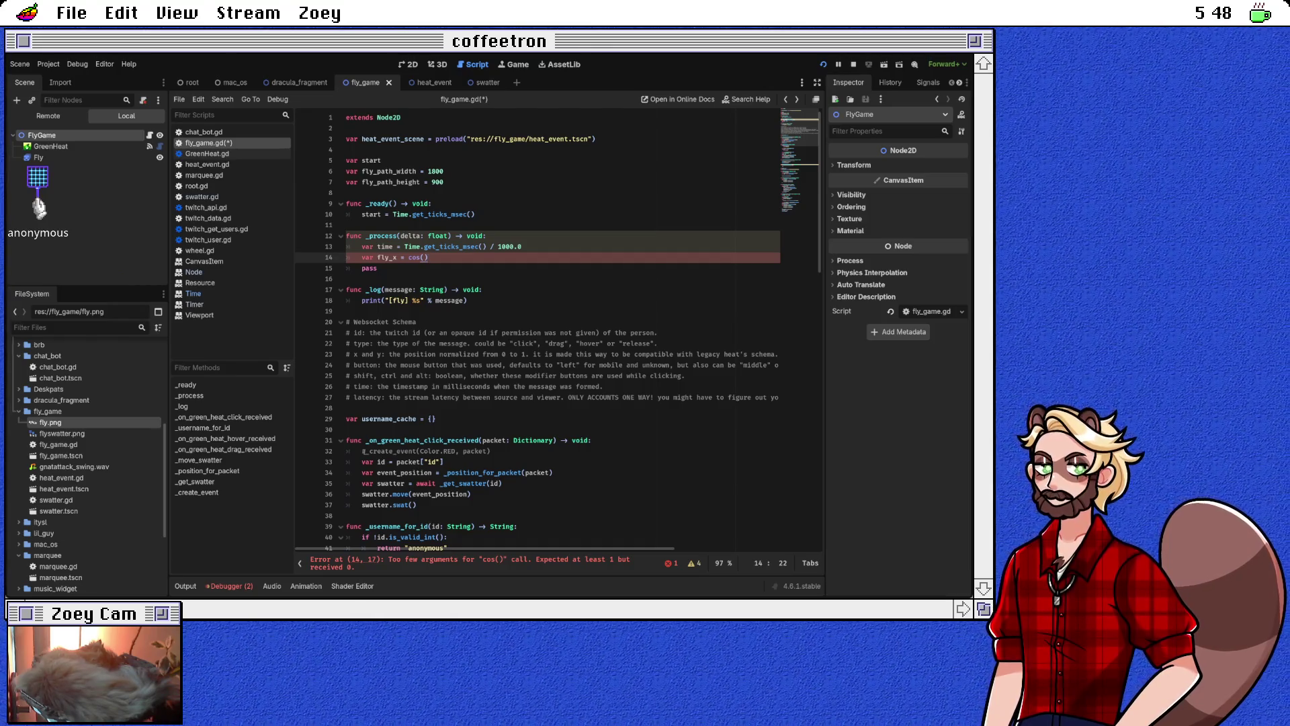
{"action": "left_click", "coordinate": [404, 247]}
{"action": "type", "text": "float("}
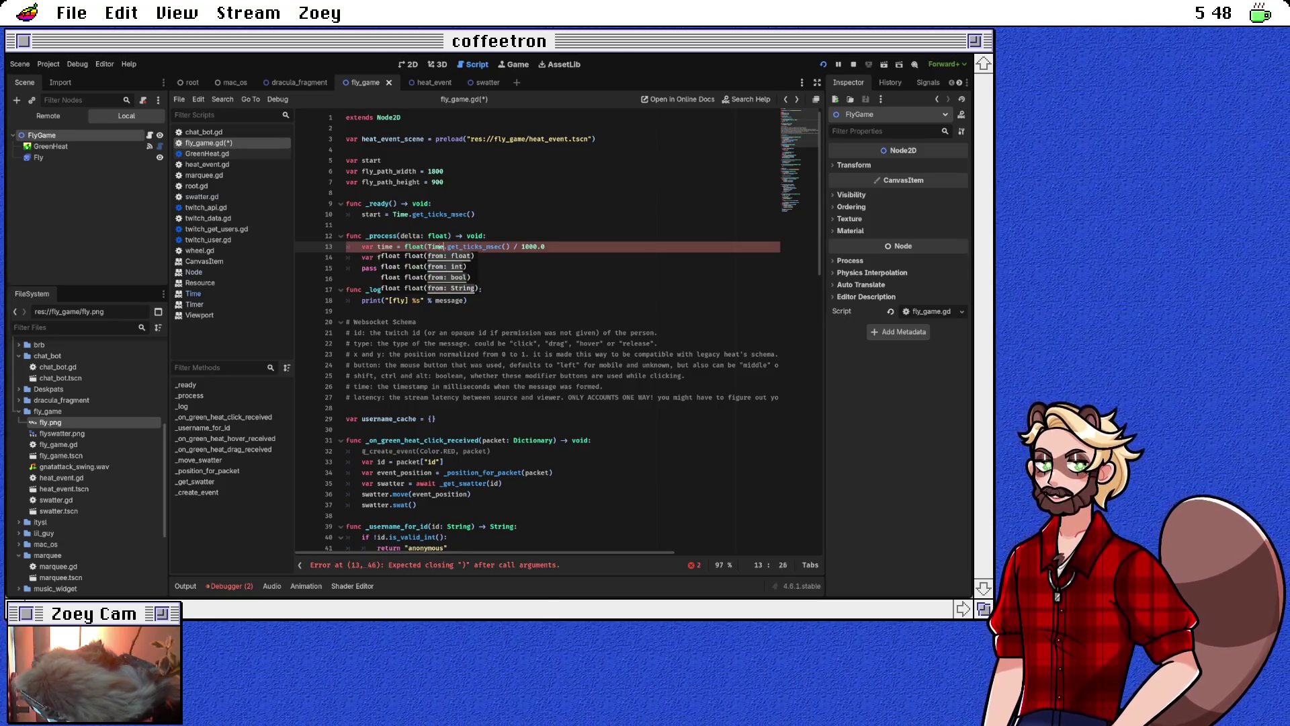
{"action": "type", "text": ")"}
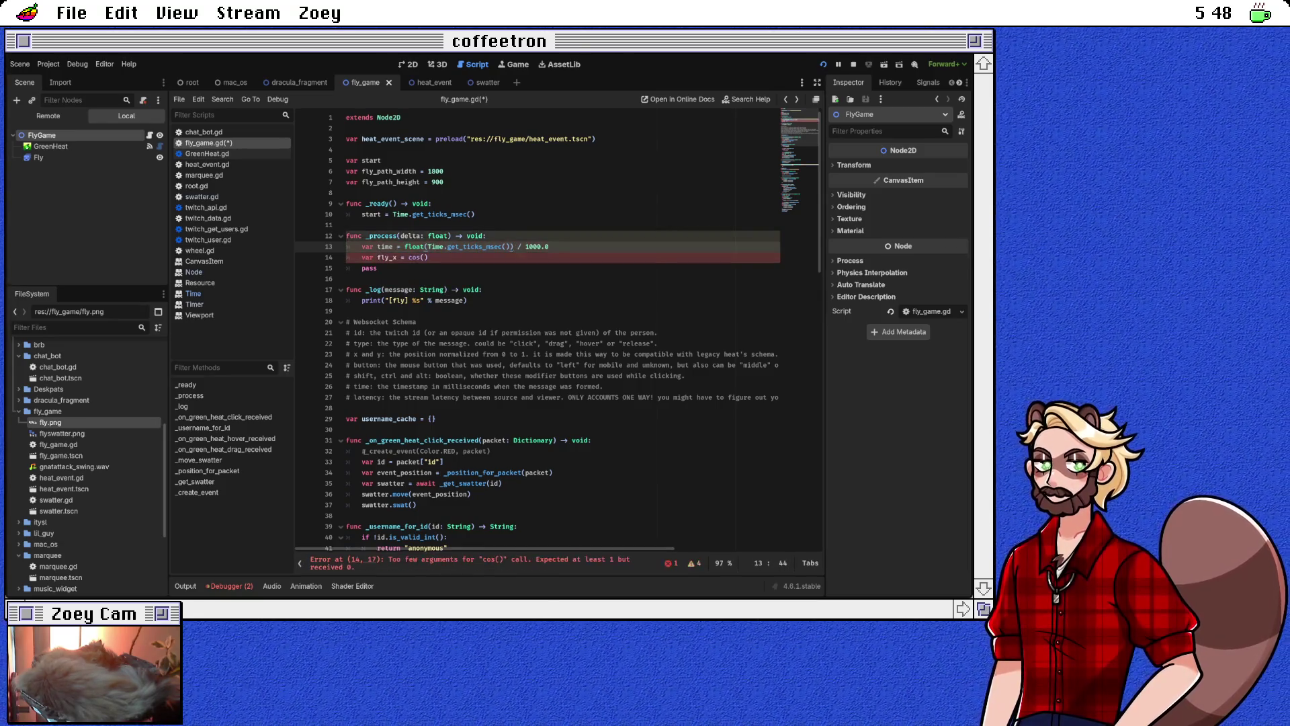
{"action": "left_click", "coordinate": [425, 258]}
{"action": "type", "text": "ime) * "}
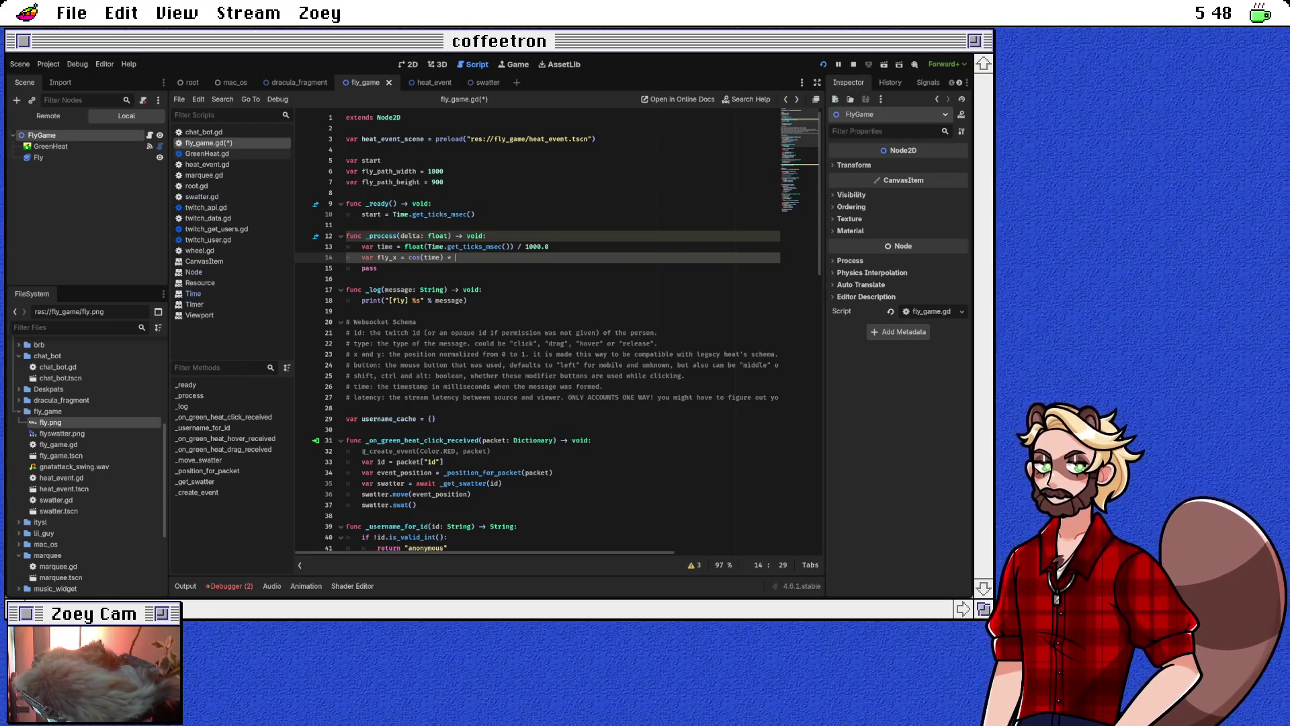
{"action": "type", "text": "fly_path_w"}
Finish fly_x, add var fly_y = sin(time * 2) * fly_path_height, and begin $Fly.position = Vector2(
{"action": "key", "text": "Return"}
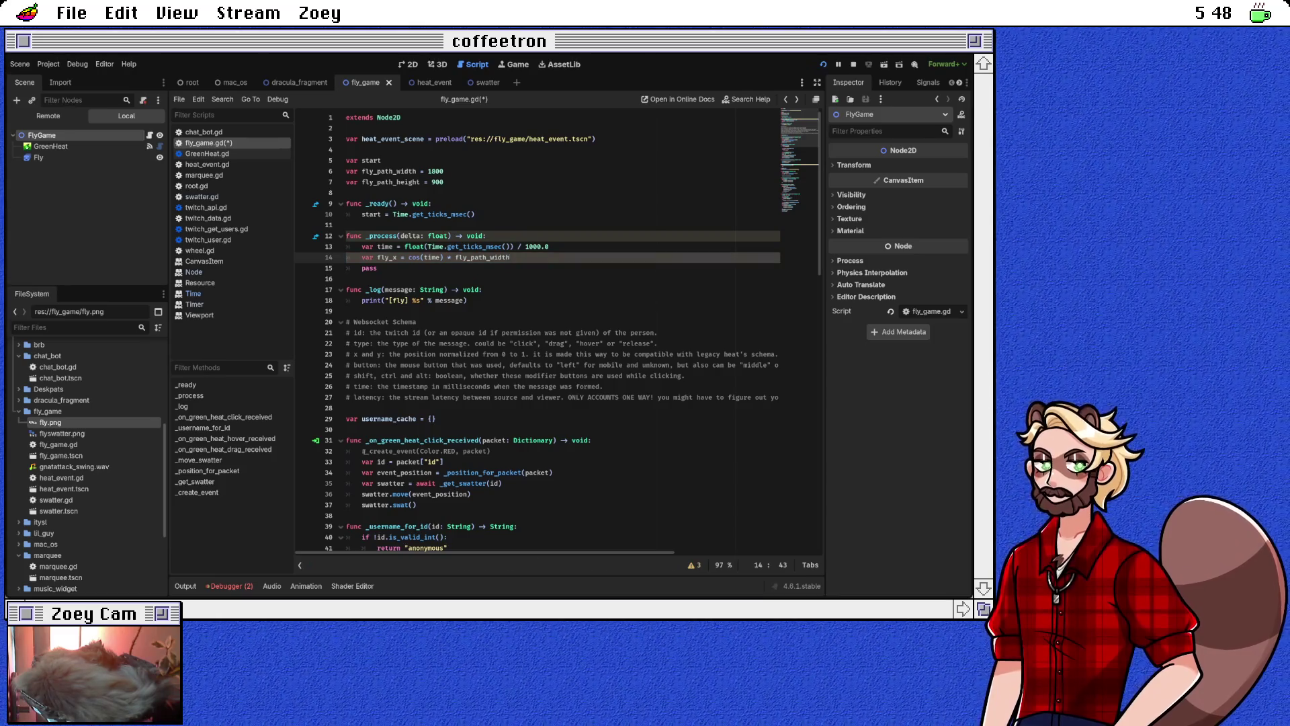
{"action": "key", "text": "Return"}
{"action": "type", "text": "var fly"}
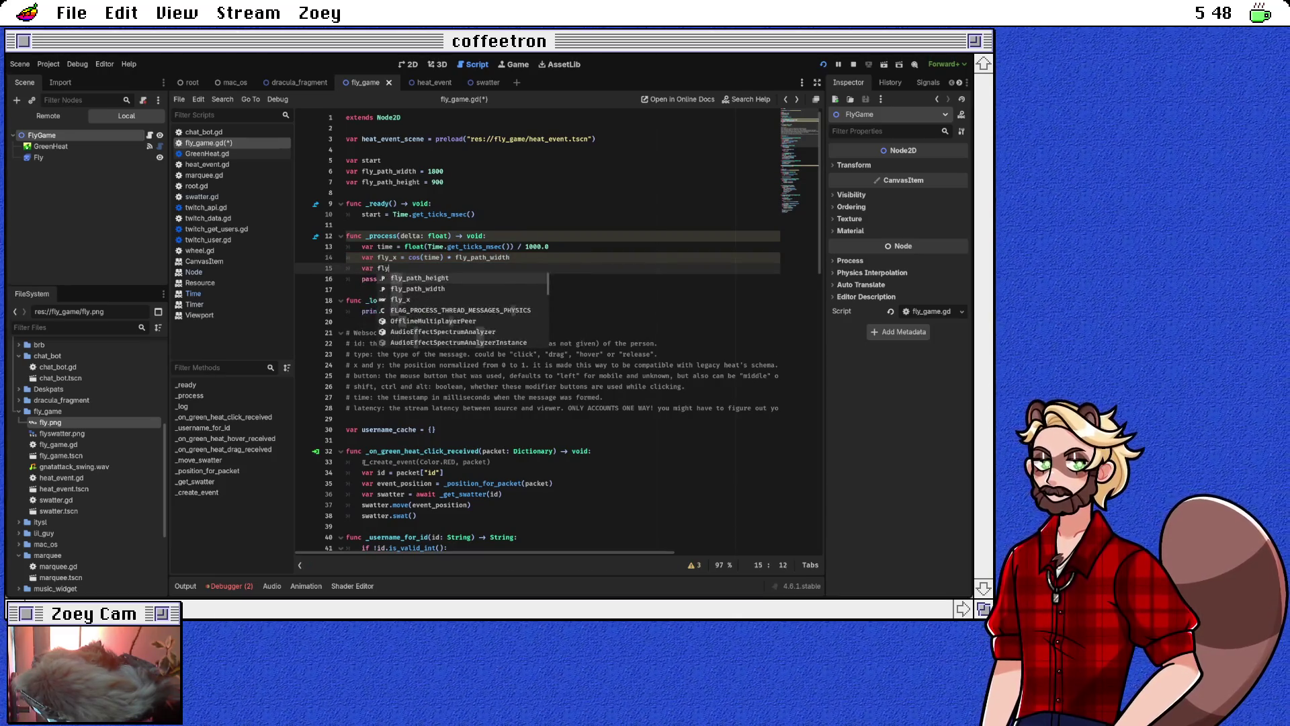
{"action": "type", "text": "_y = "}
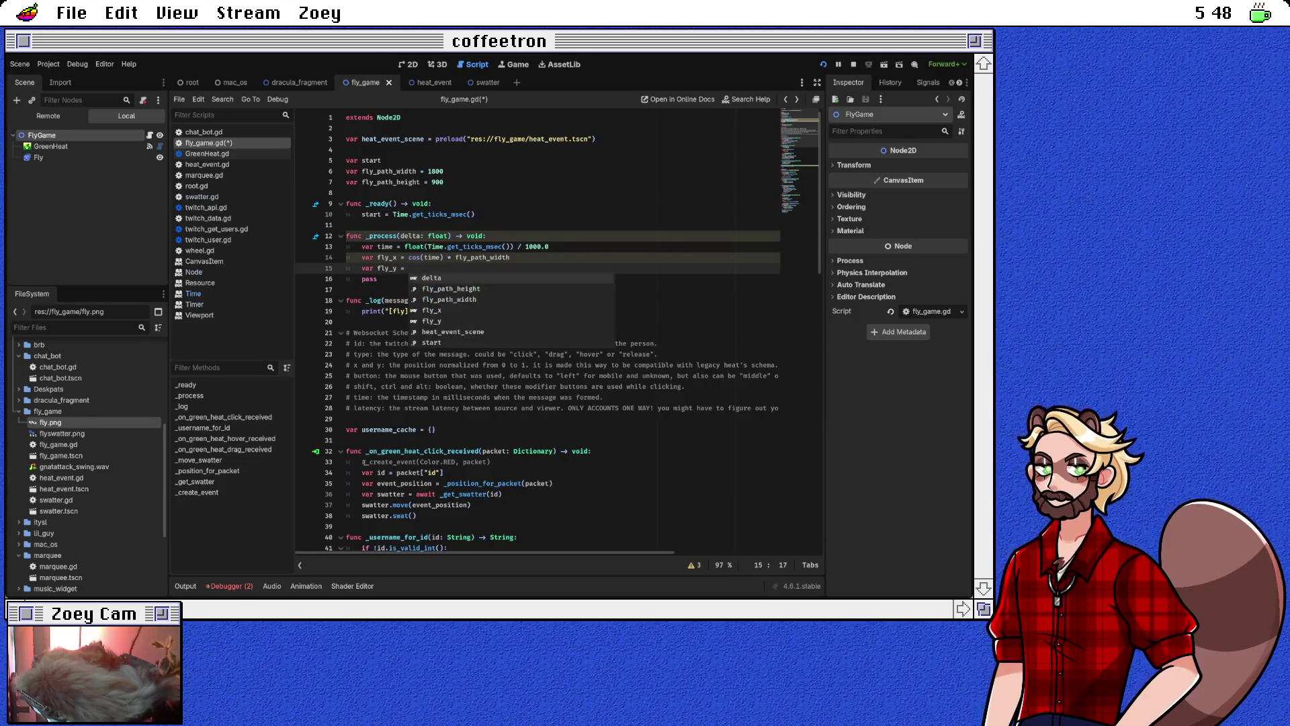
{"action": "type", "text": "sin(time * 2) * fly_pat"}
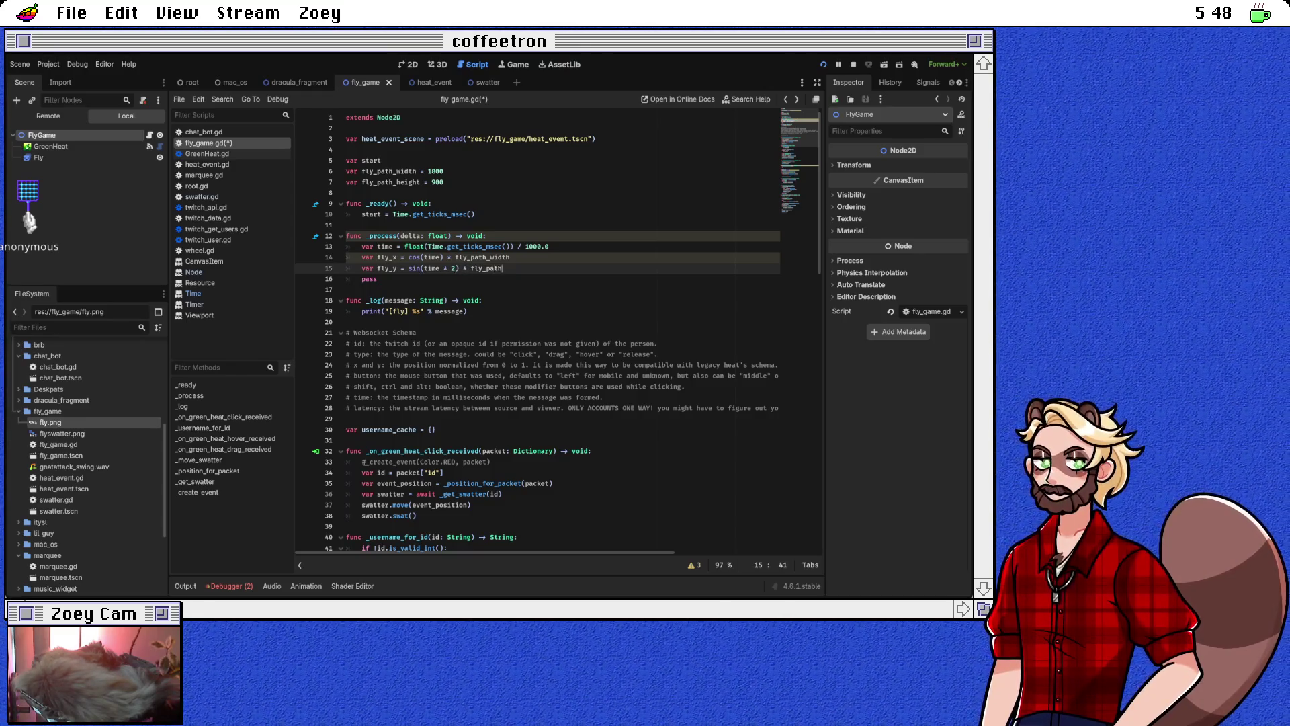
{"action": "type", "text": "h"}
{"action": "key", "text": "Return"}
{"action": "key", "text": "Down"}
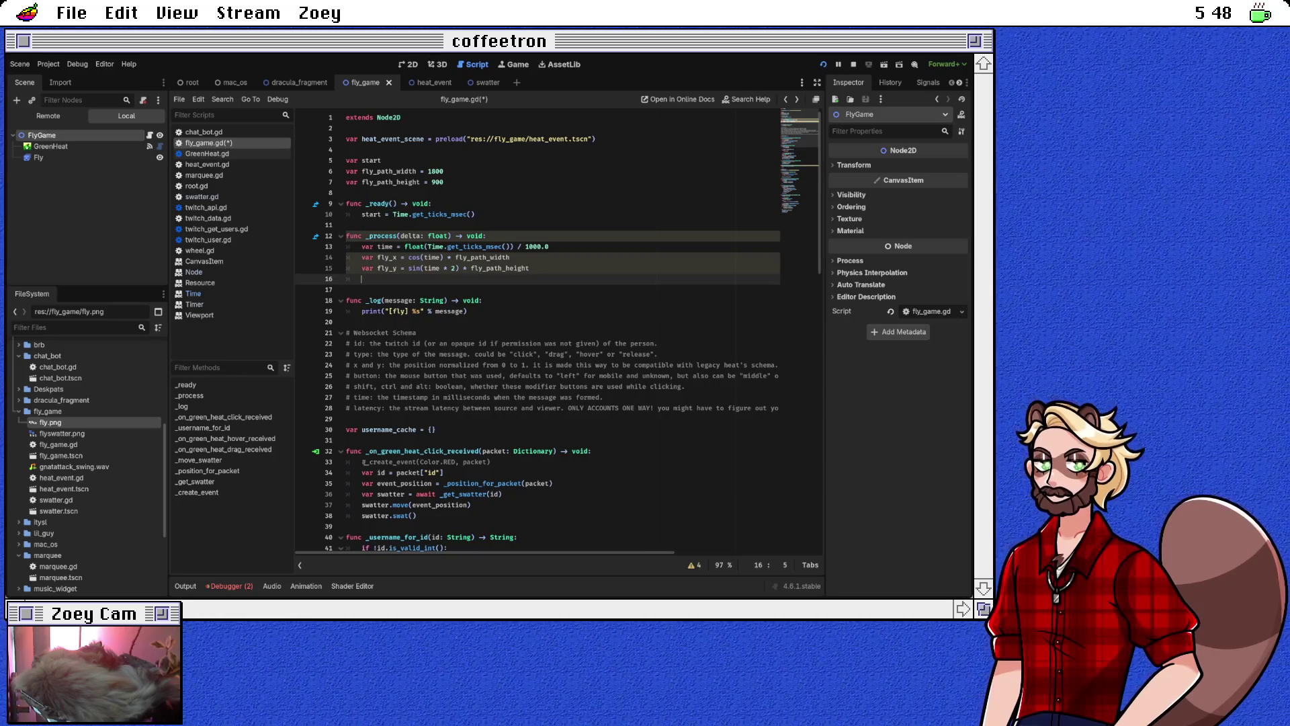
{"action": "type", "text": "$Fly"}
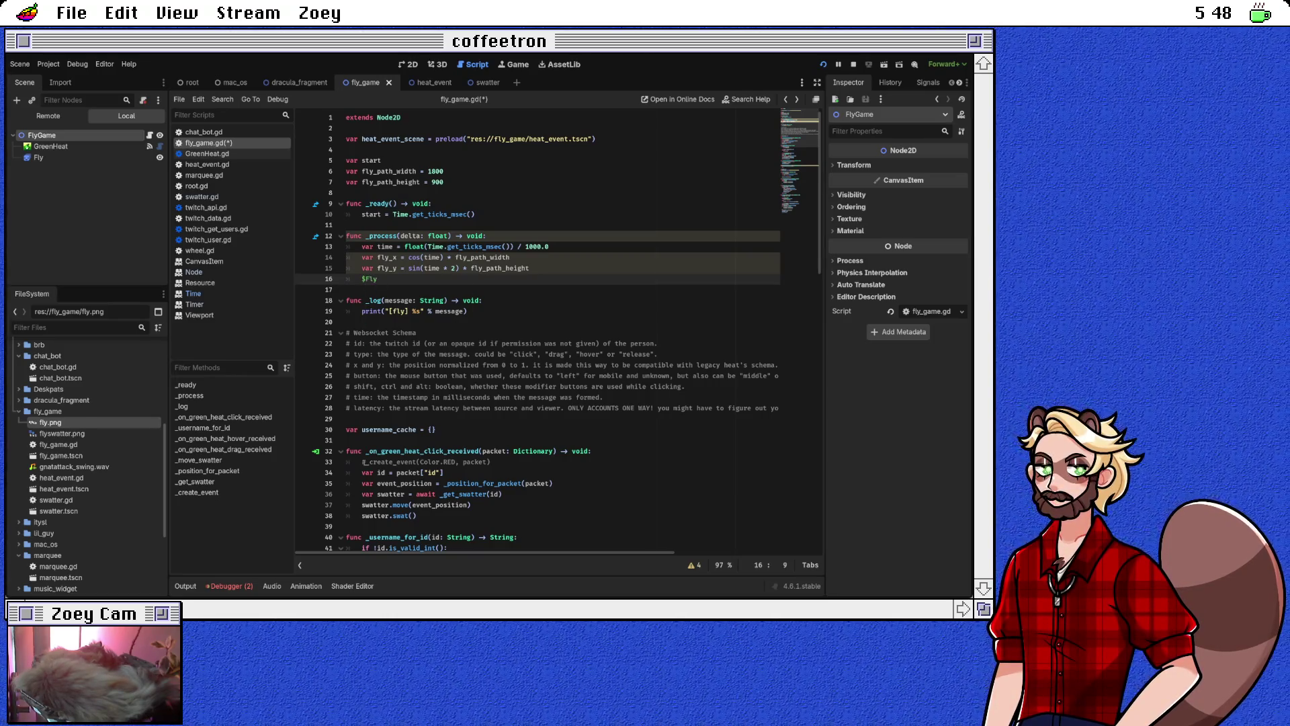
{"action": "type", "text": ".position = V"}
{"action": "type", "text": "ec"}
{"action": "key", "text": "Return"}
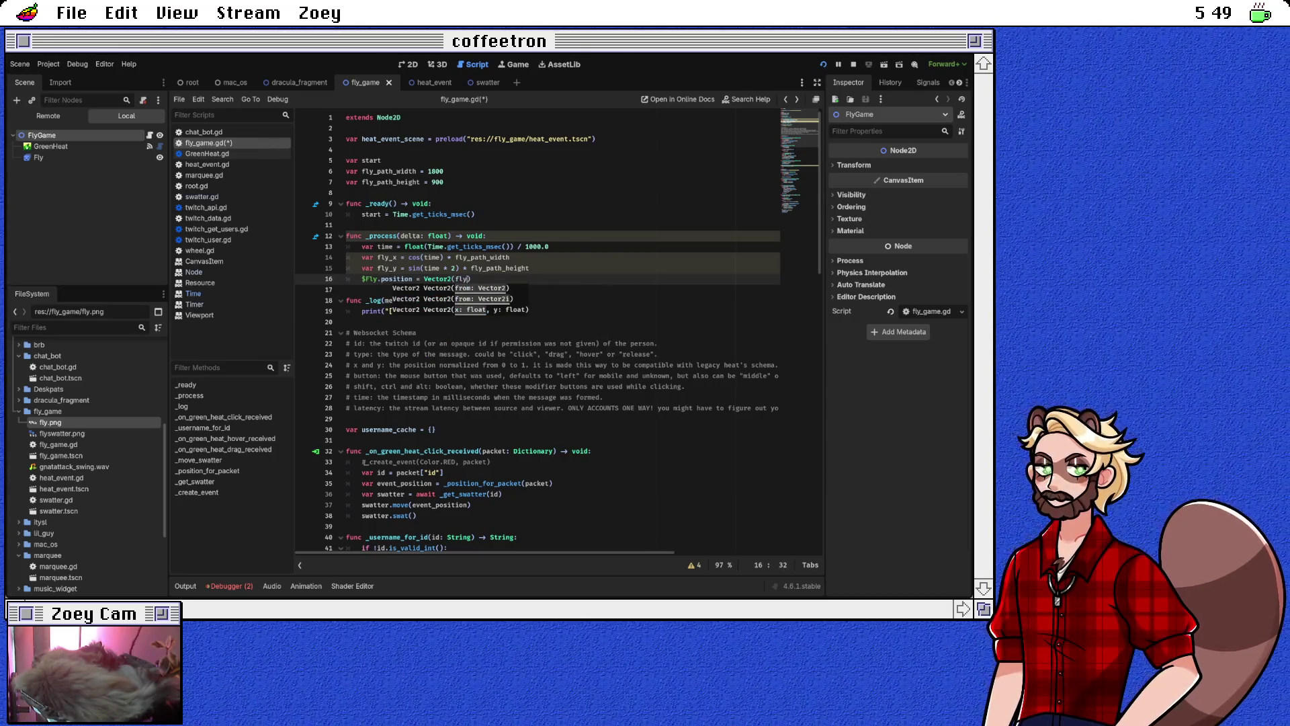
Complete $Fly.position = Vector2(fly_x, fly_y) and rename the _process parameter to _delta
{"action": "type", "text": "_x, fly_y"}
{"action": "key", "text": "Down"}
{"action": "left_click", "coordinate": [507, 279]}
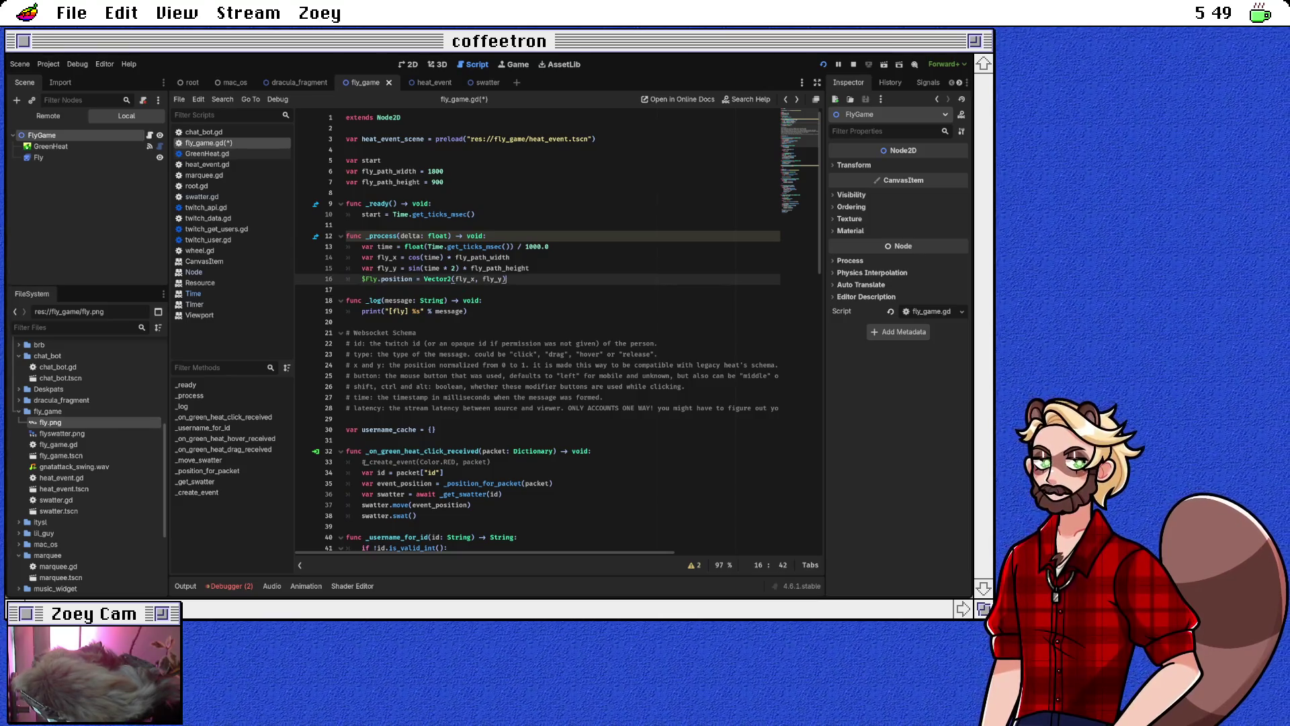
{"action": "left_click", "coordinate": [401, 236]}
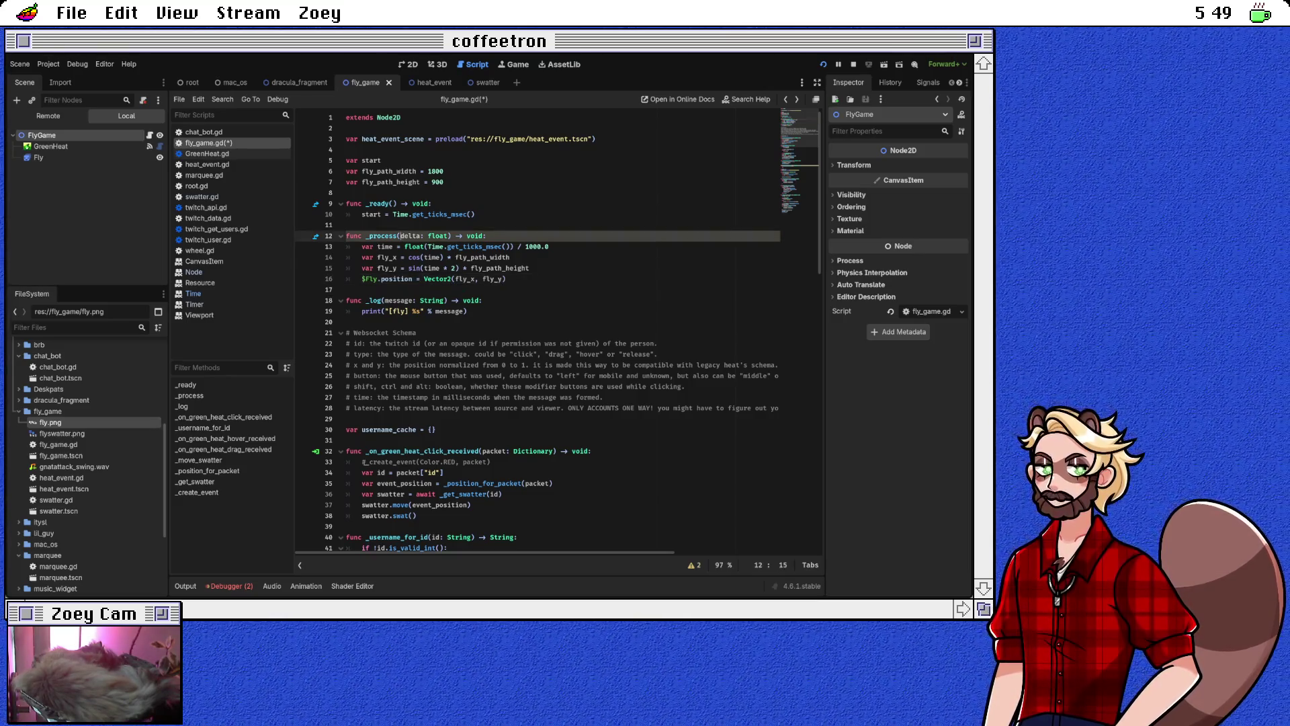
{"action": "type", "text": "_"}
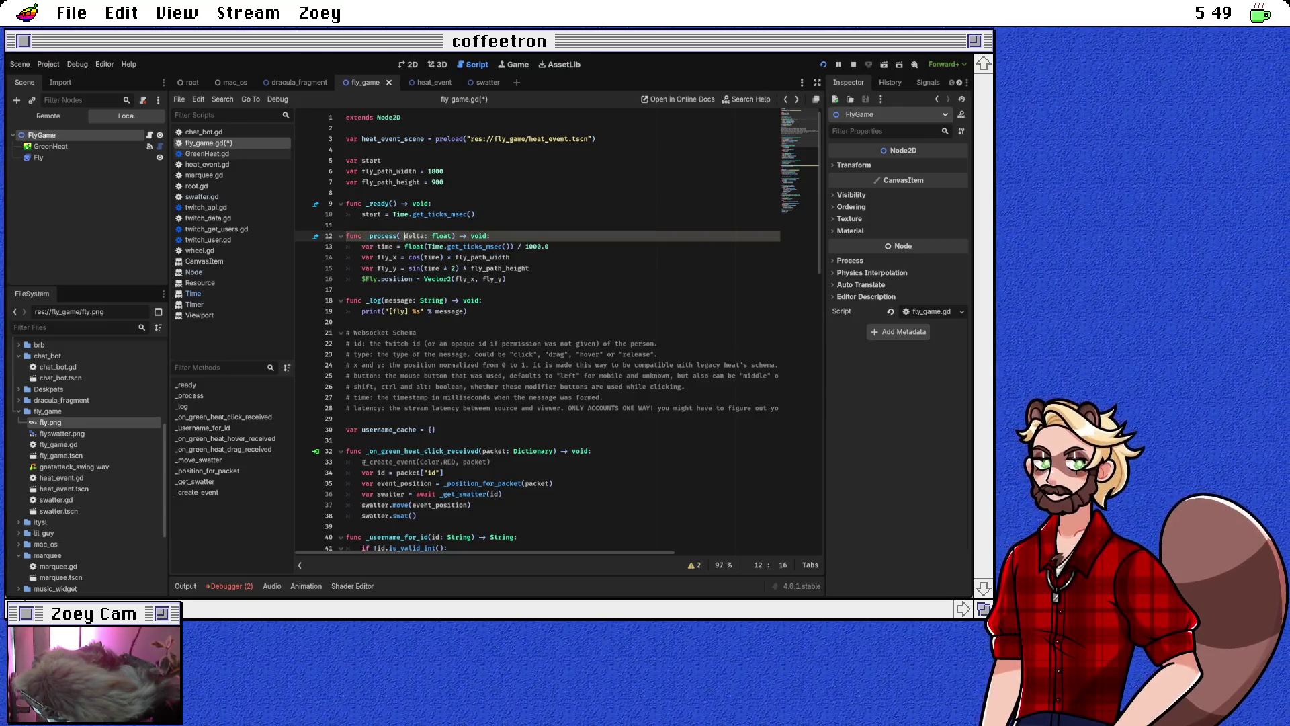
{"action": "left_click", "coordinate": [482, 301]}
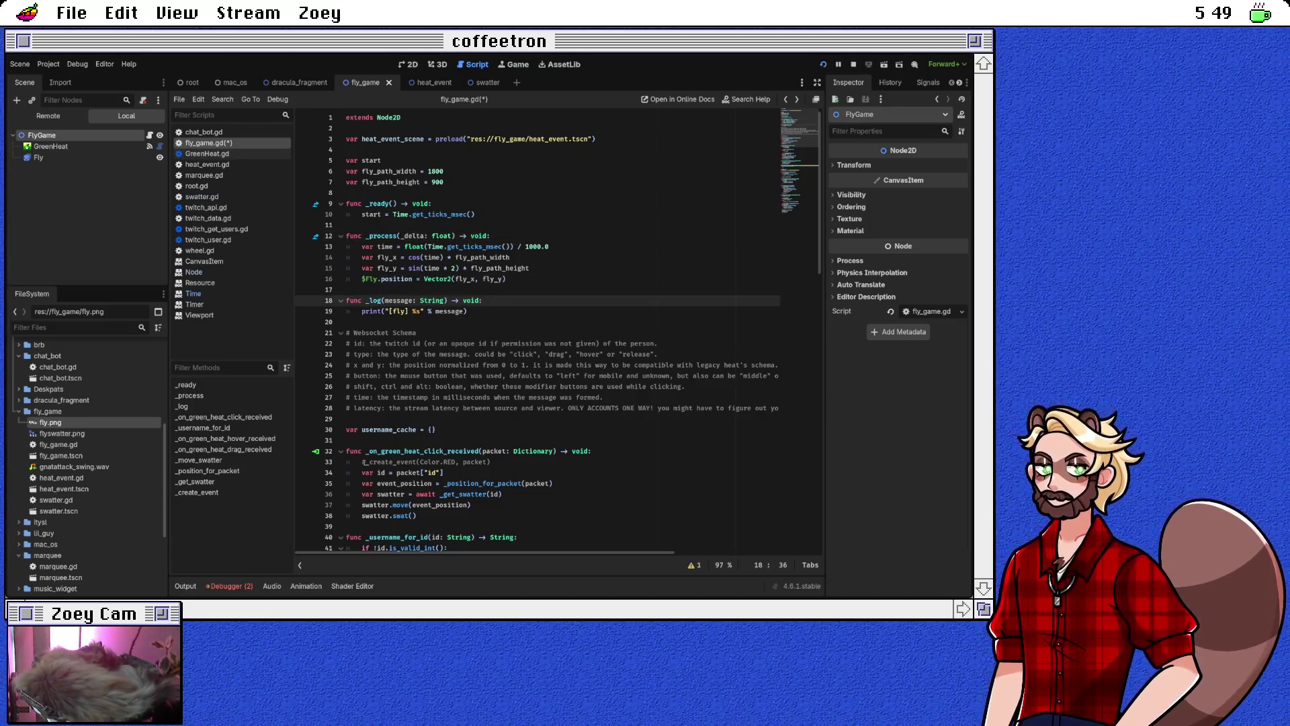
{"action": "left_click", "coordinate": [346, 290]}
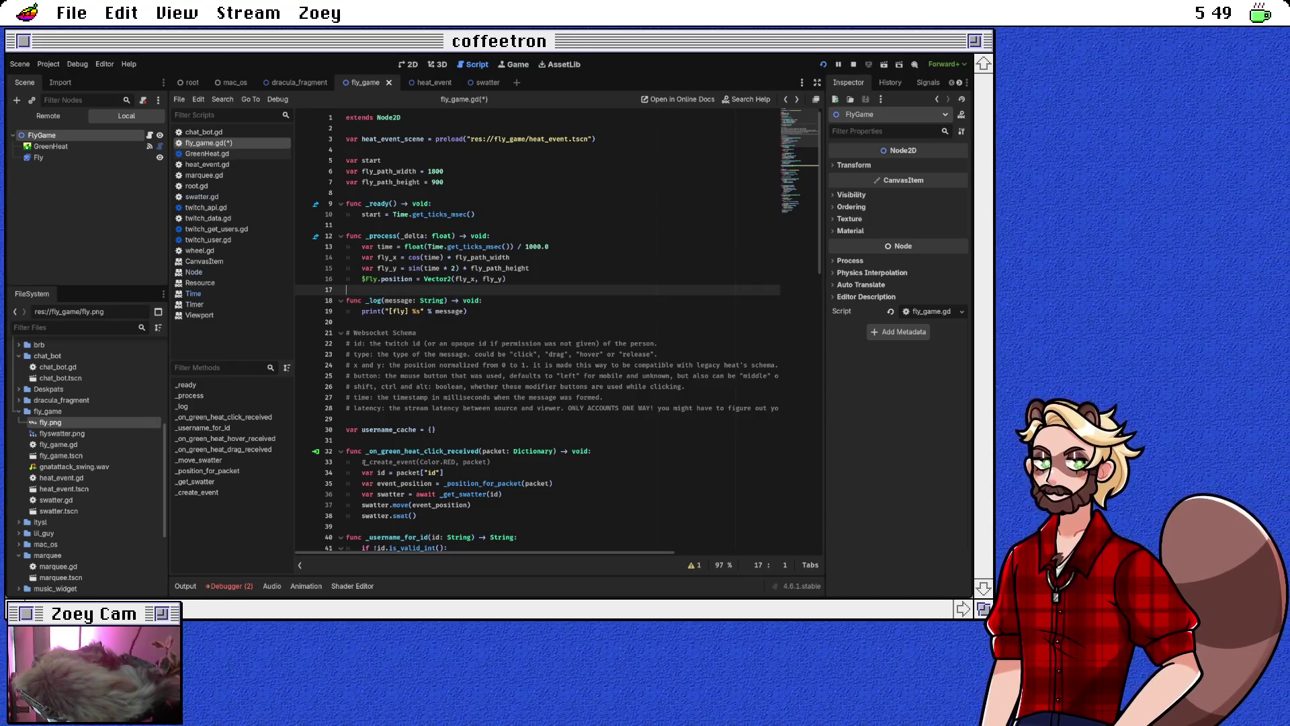
Save the script and restart the running game with F5
{"action": "key", "text": "ctrl+s"}
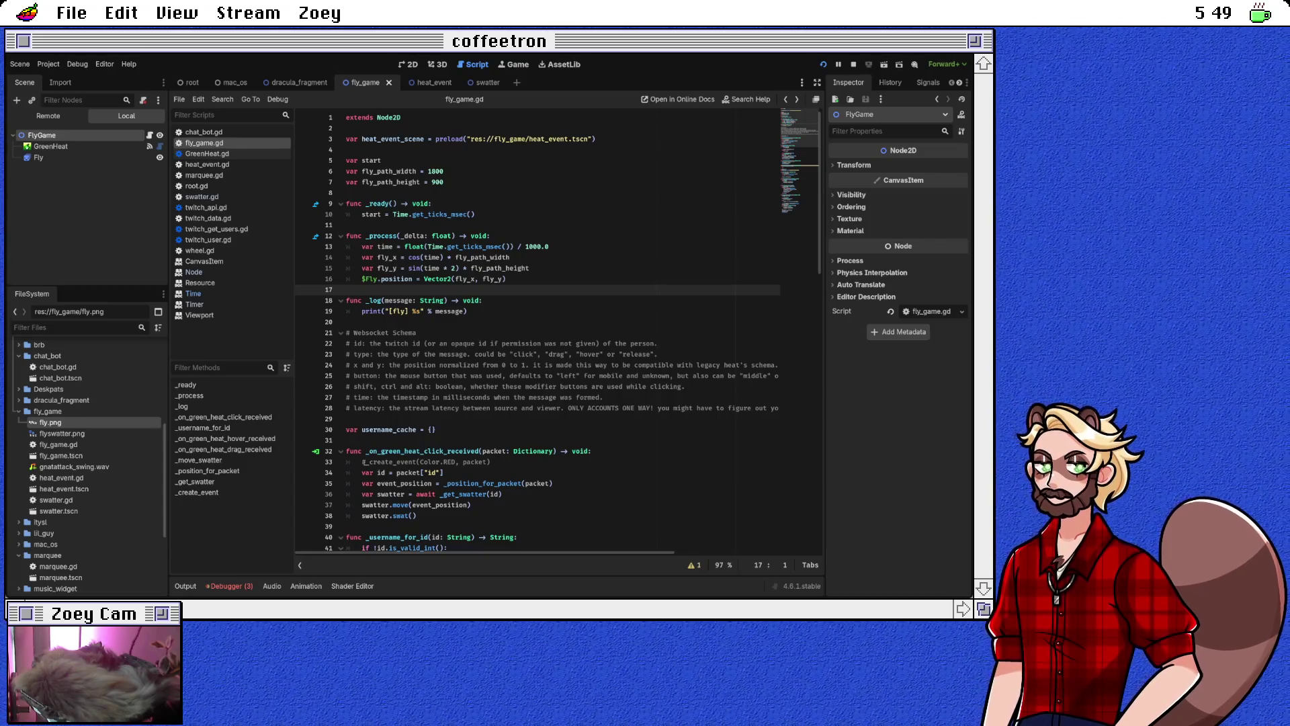
{"action": "left_click", "coordinate": [503, 494]}
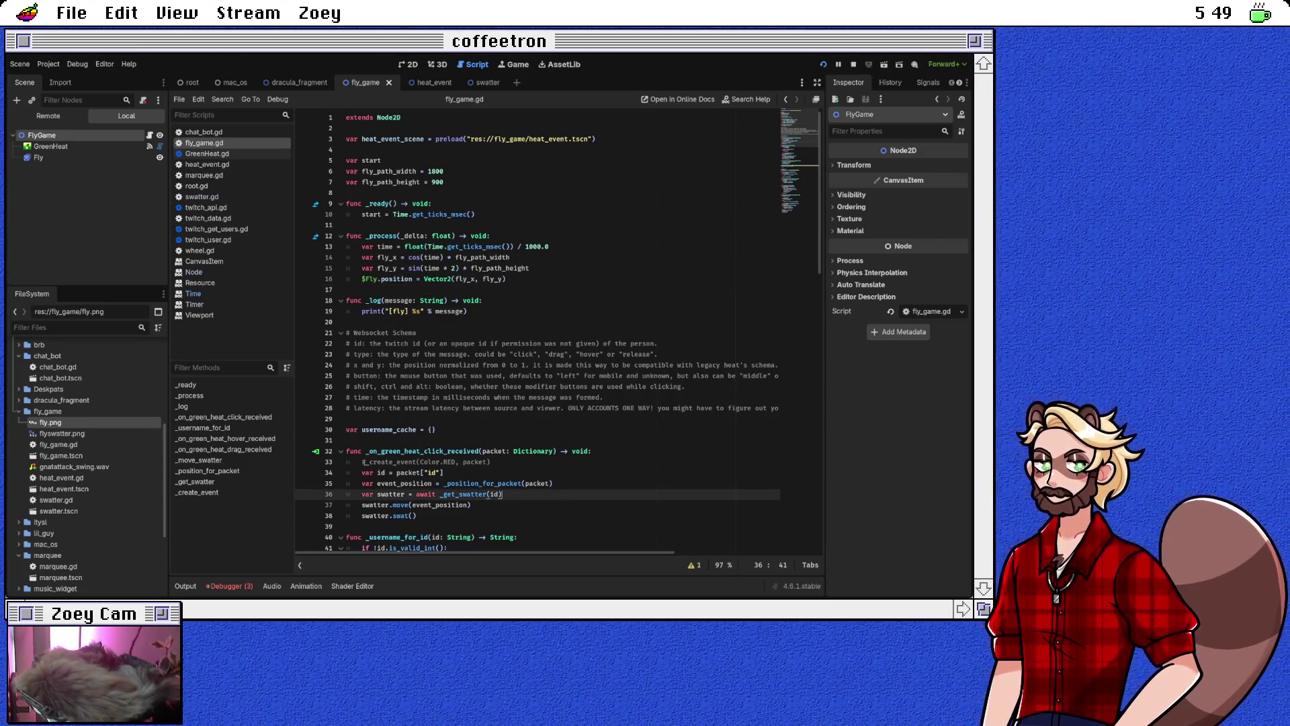
{"action": "key", "text": "F5"}
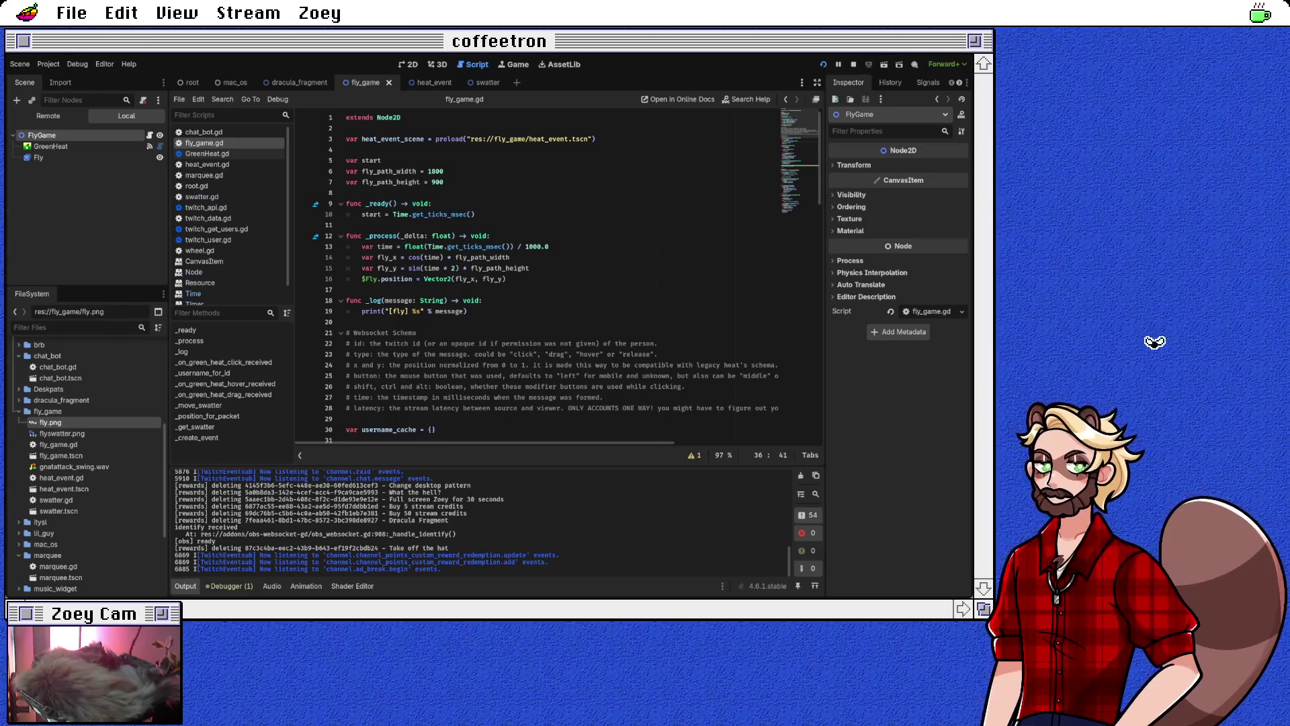
Trace fly_path_width from the fly_x line, then change its value from 1800 to 900
{"action": "left_click", "coordinate": [510, 257]}
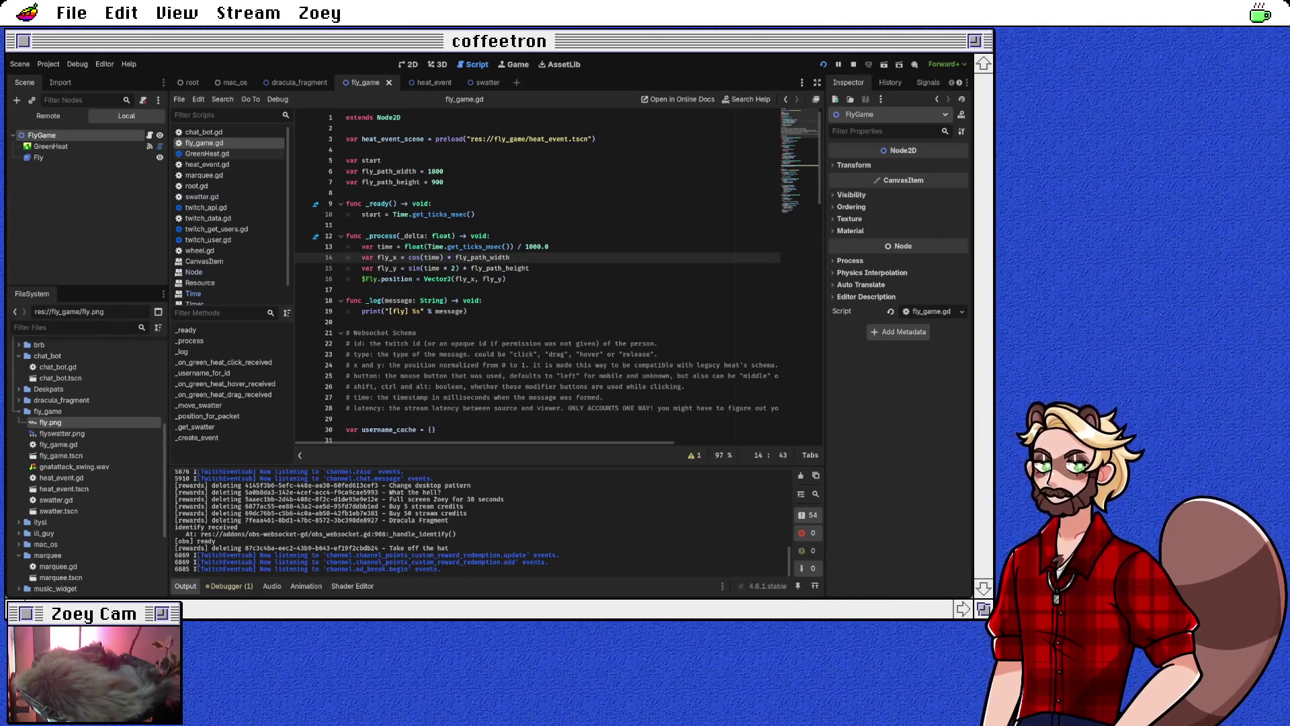
{"action": "double_click", "coordinate": [483, 258]}
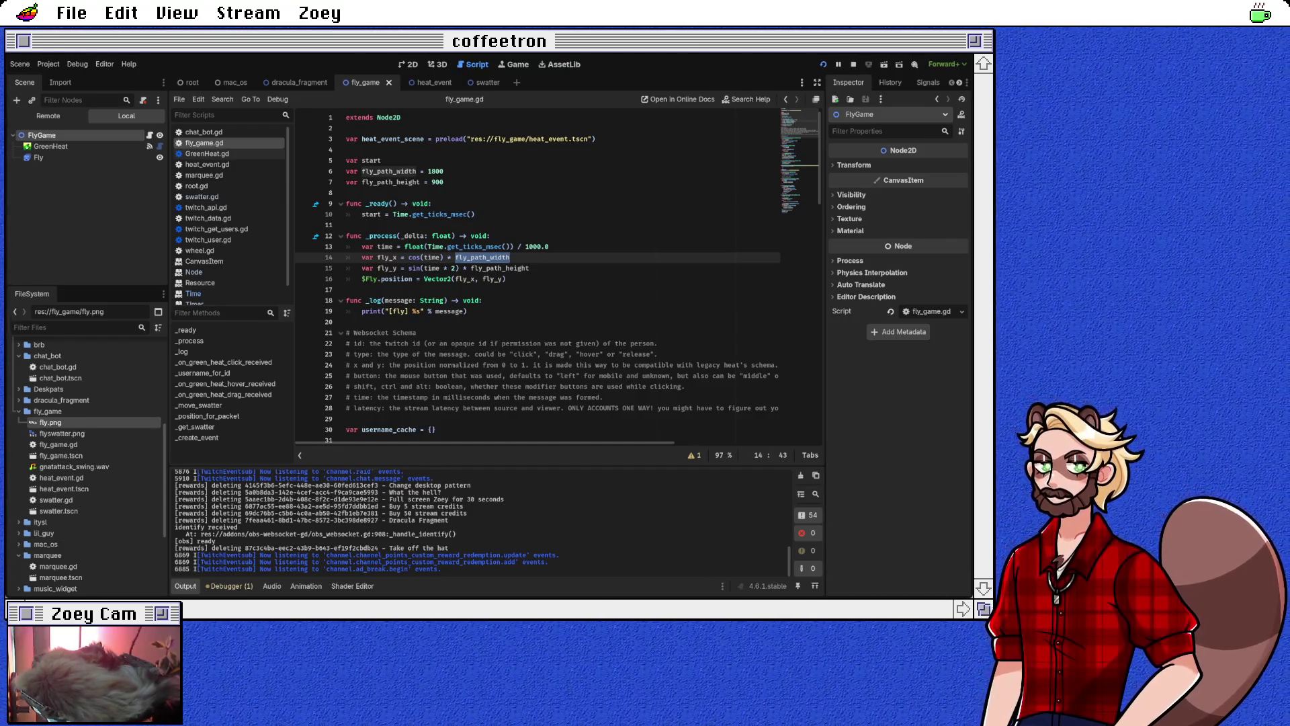
{"action": "left_click", "coordinate": [408, 258]}
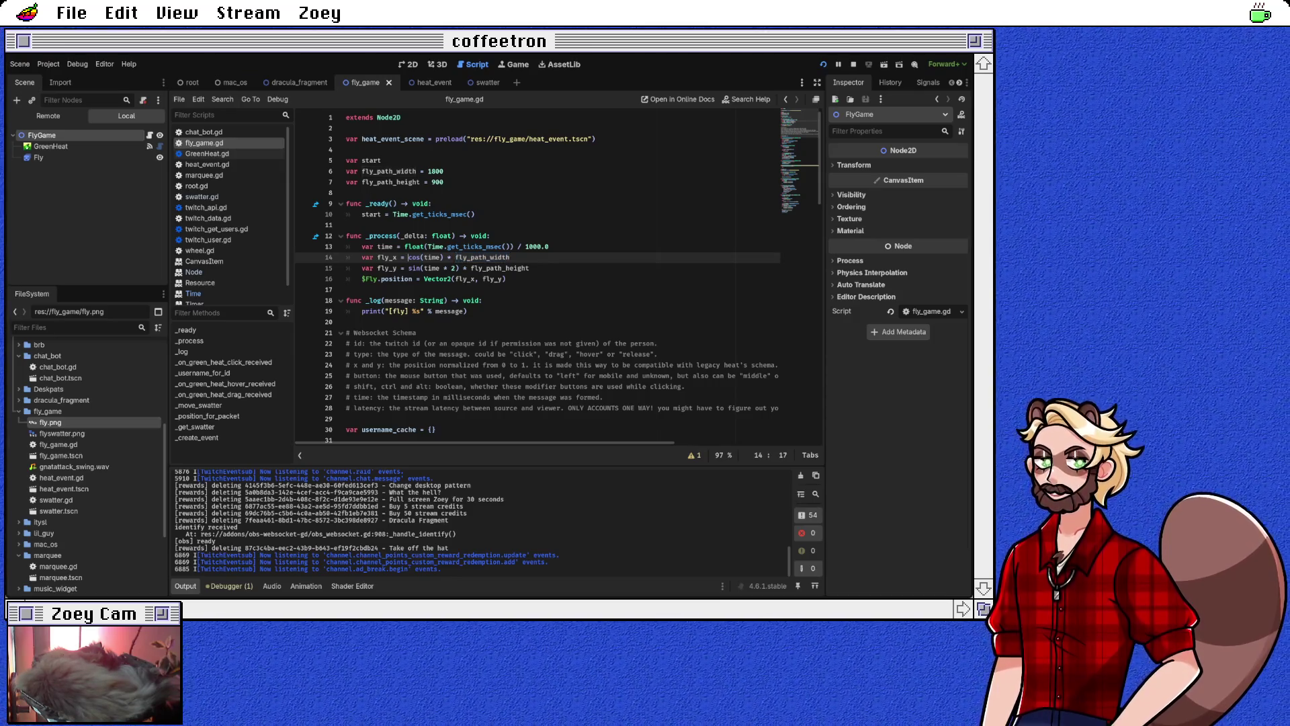
{"action": "double_click", "coordinate": [435, 171]}
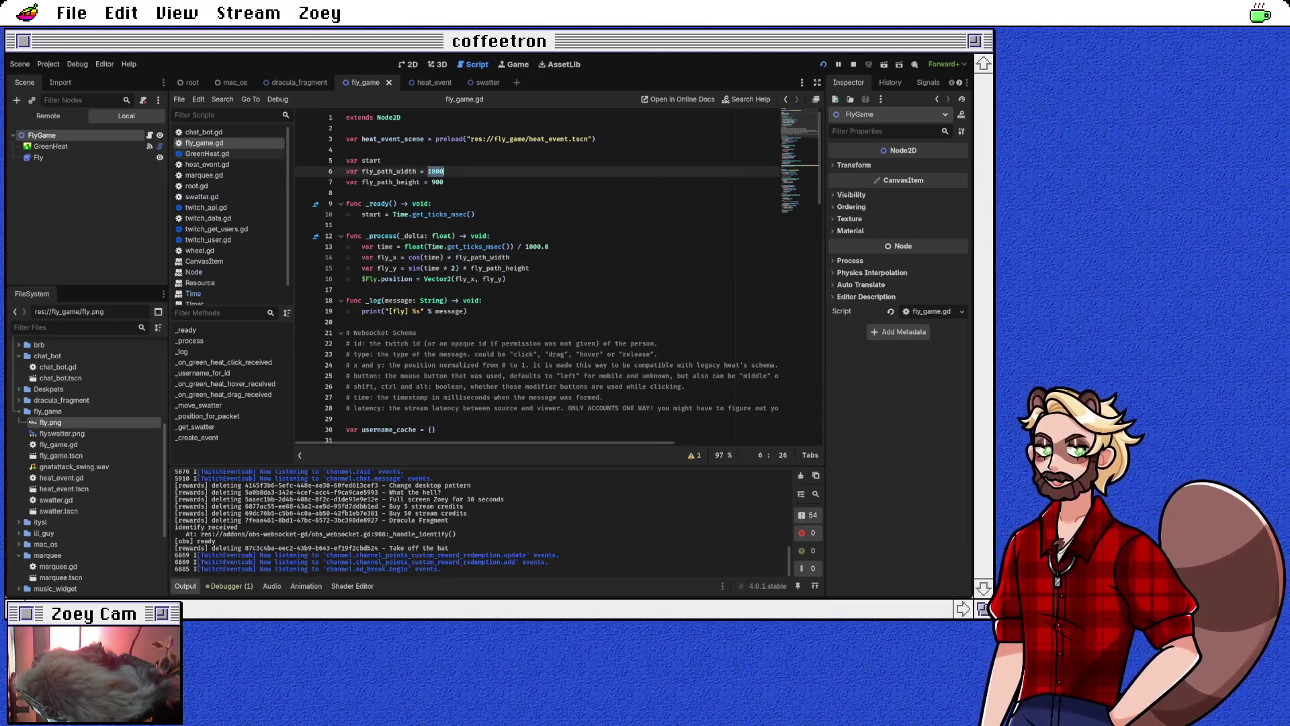
{"action": "type", "text": "900"}
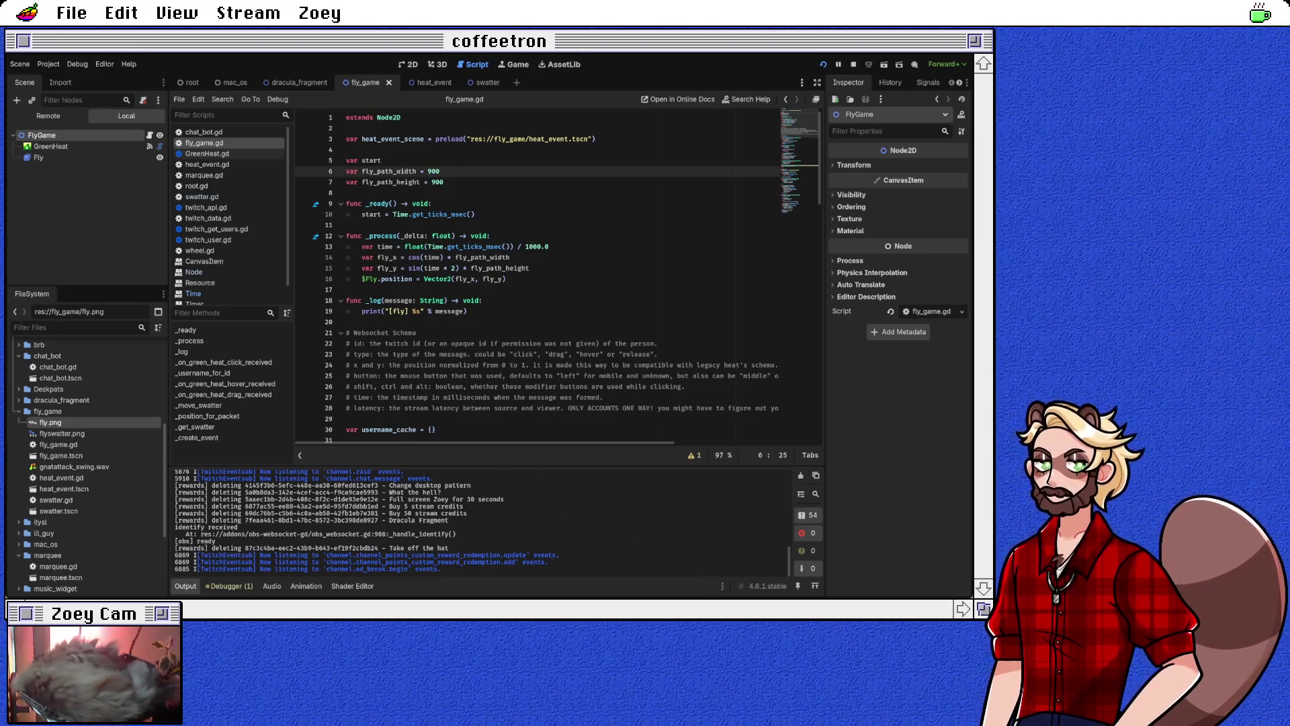
Set fly_path_height to 450 and prefix the fly_x formula with fly_path_width + (
{"action": "double_click", "coordinate": [435, 182]}
{"action": "type", "text": "4"}
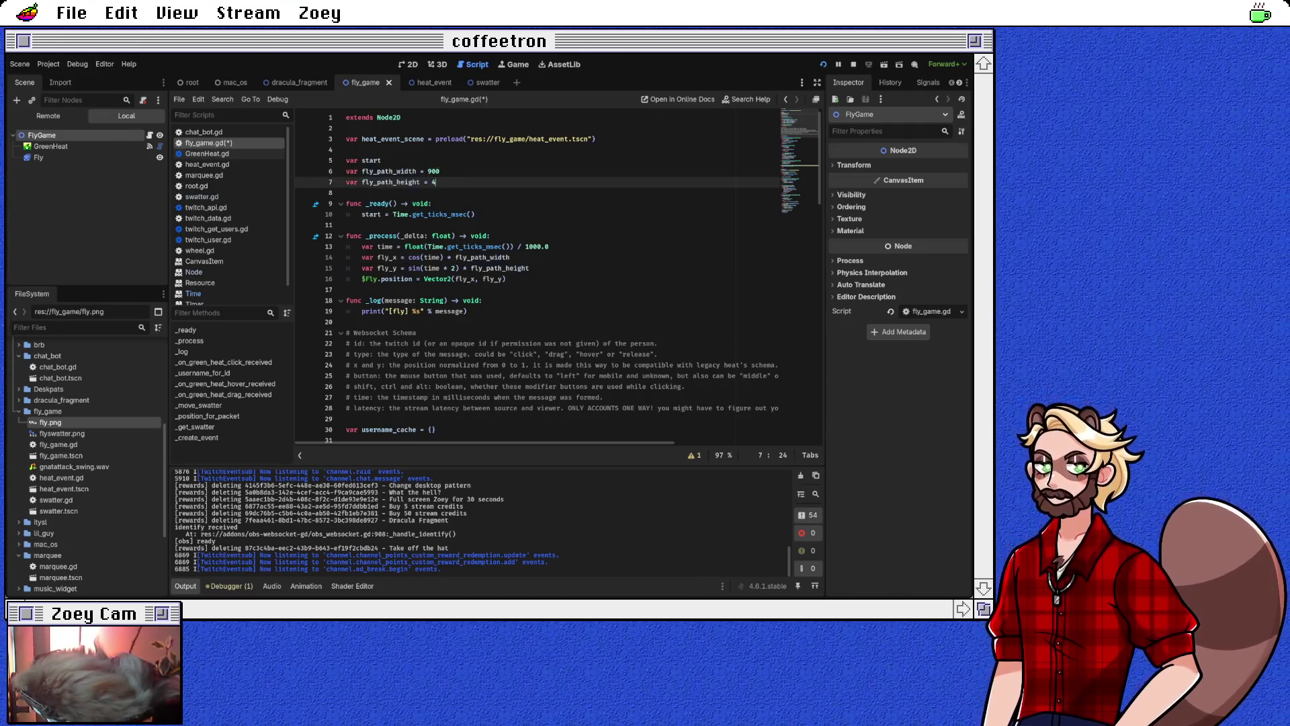
{"action": "type", "text": "50"}
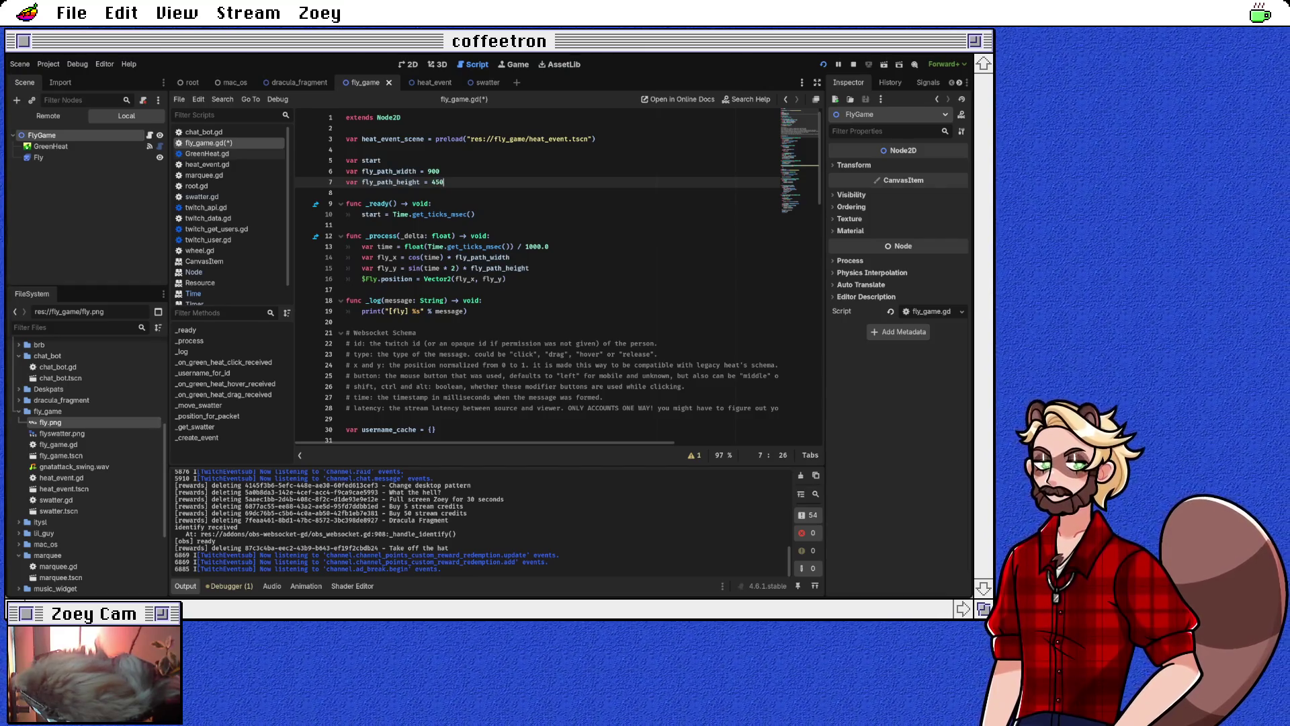
{"action": "left_click", "coordinate": [408, 257]}
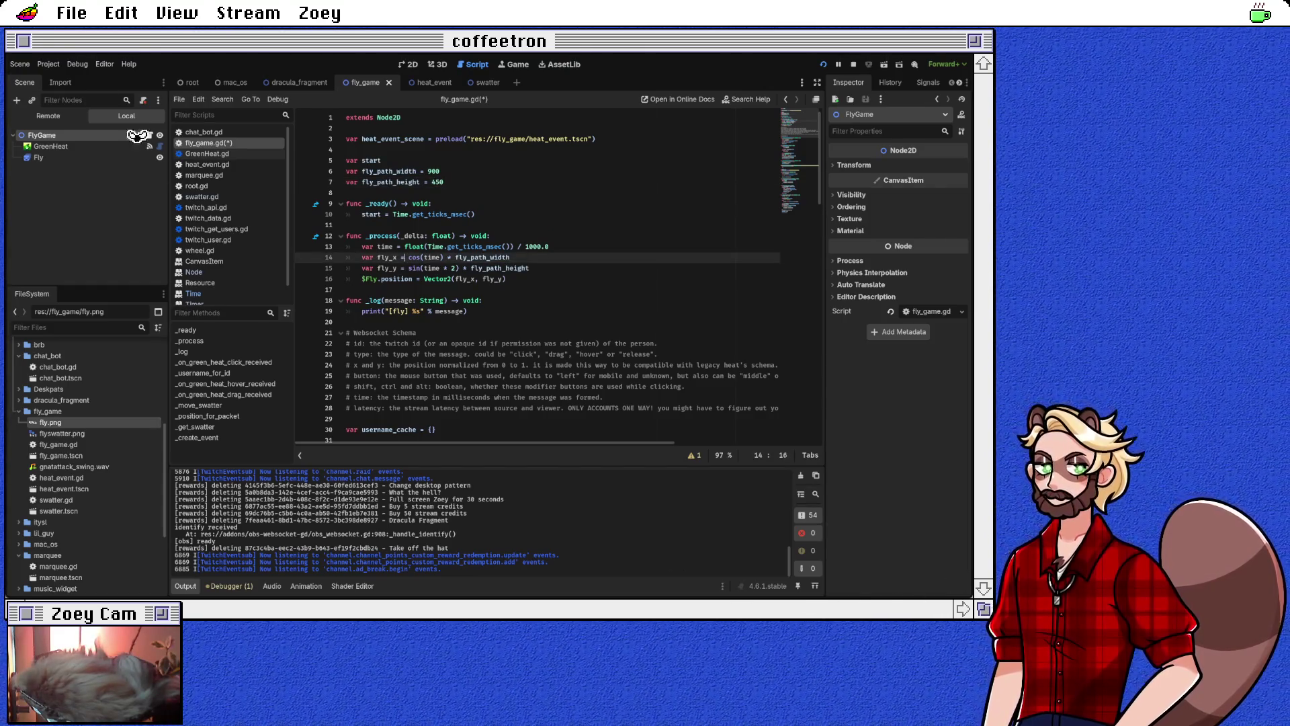
{"action": "type", "text": "fly"}
{"action": "key", "text": "Down"}
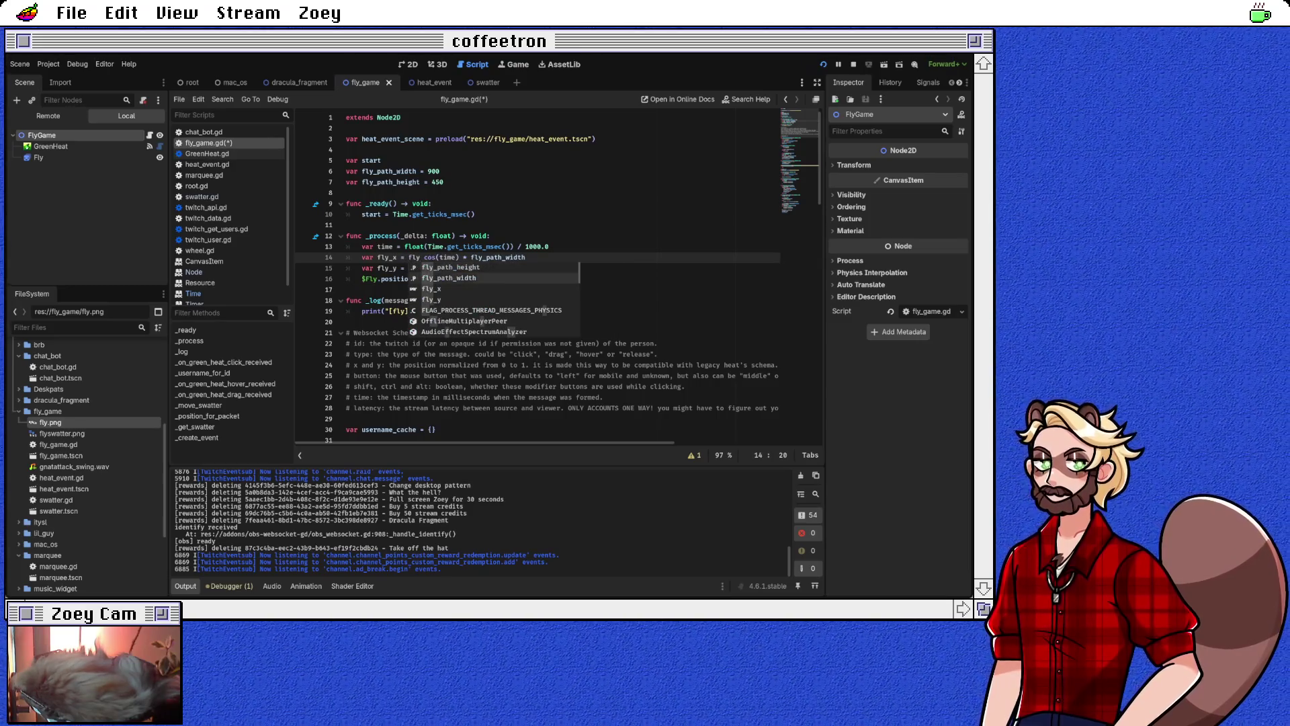
{"action": "key", "text": "Return"}
{"action": "type", "text": "+("}
{"action": "type", "text": ")"}
Prefix the fly_y formula with fly_path_height + (, save, and relaunch the game
{"action": "left_click", "coordinate": [530, 268]}
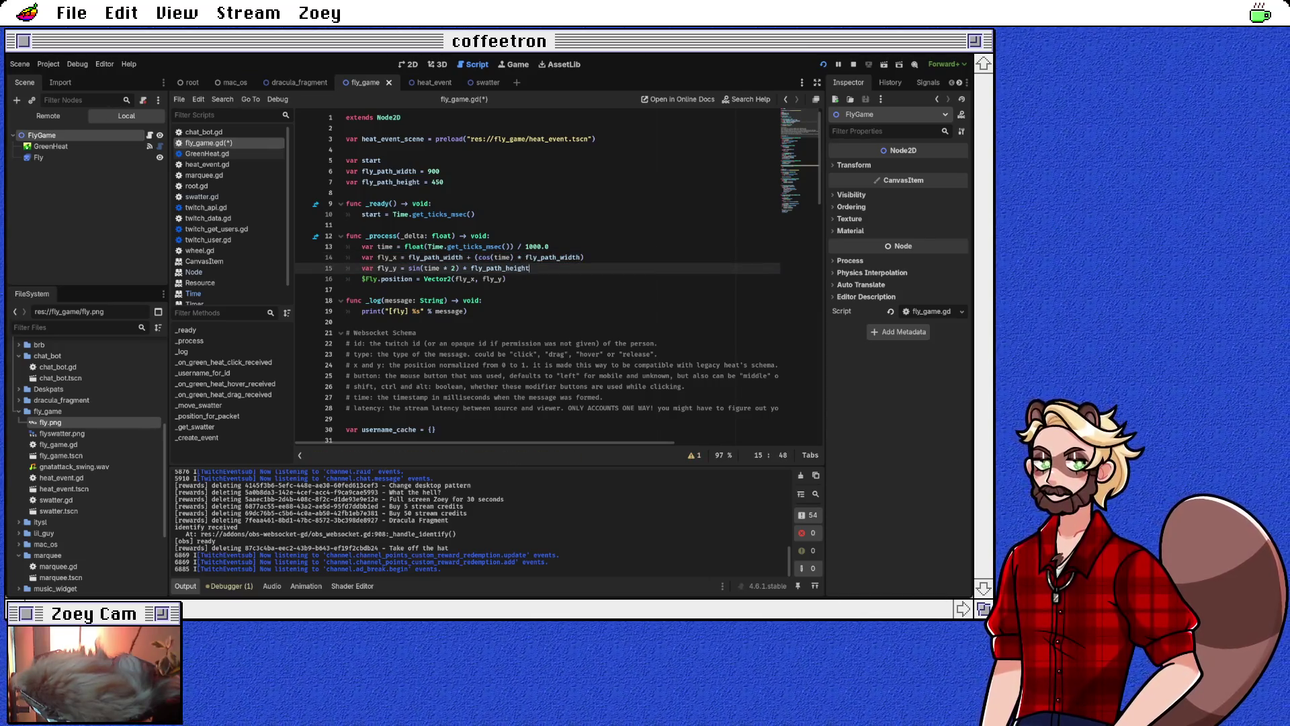
{"action": "type", "text": "fly_path_"}
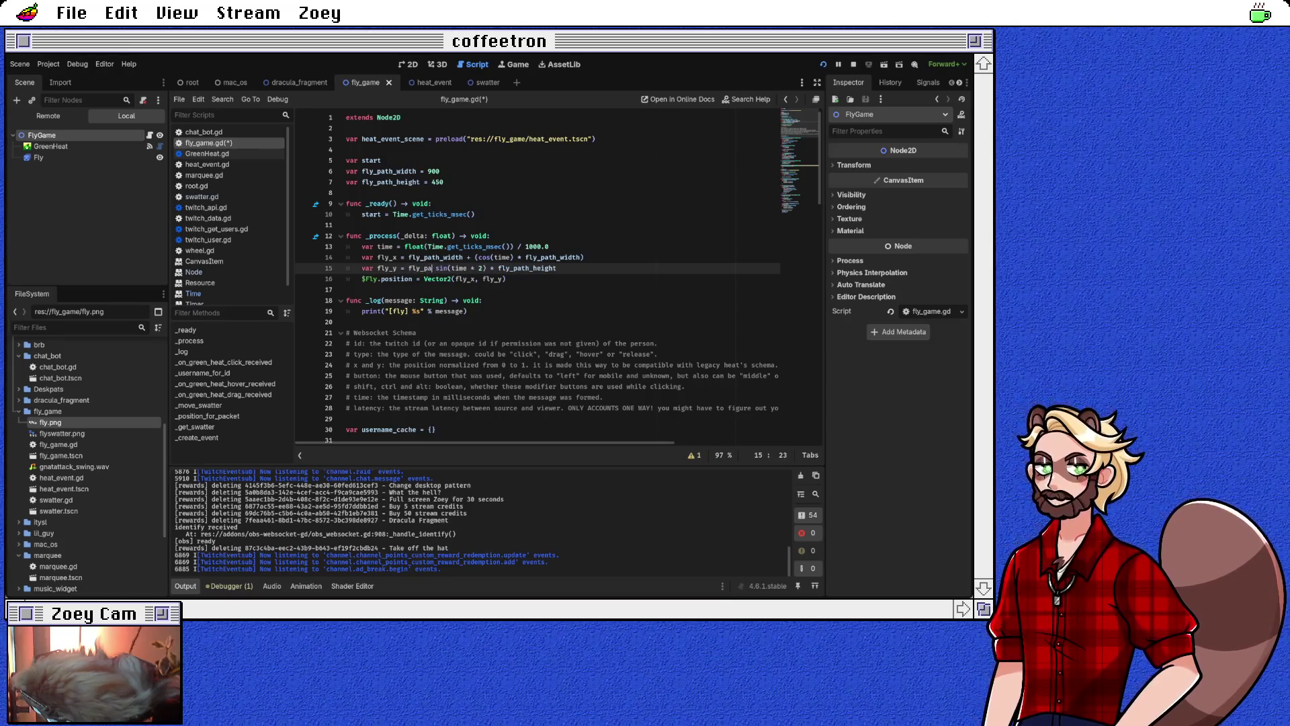
{"action": "type", "text": "width"}
{"action": "key", "text": "BackSpace"}
{"action": "key", "text": "BackSpace"}
{"action": "key", "text": "BackSpace"}
{"action": "type", "text": "h_height + ("}
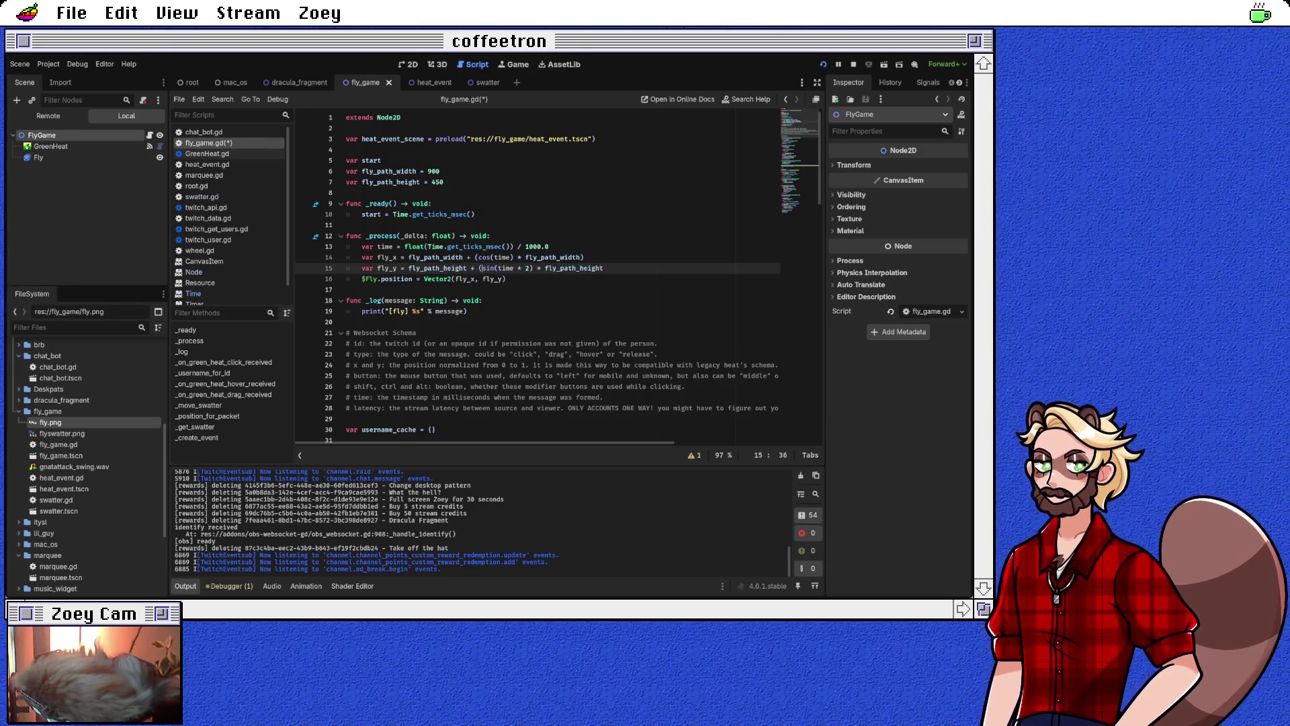
{"action": "type", "text": ")"}
{"action": "key", "text": "ctrl+s"}
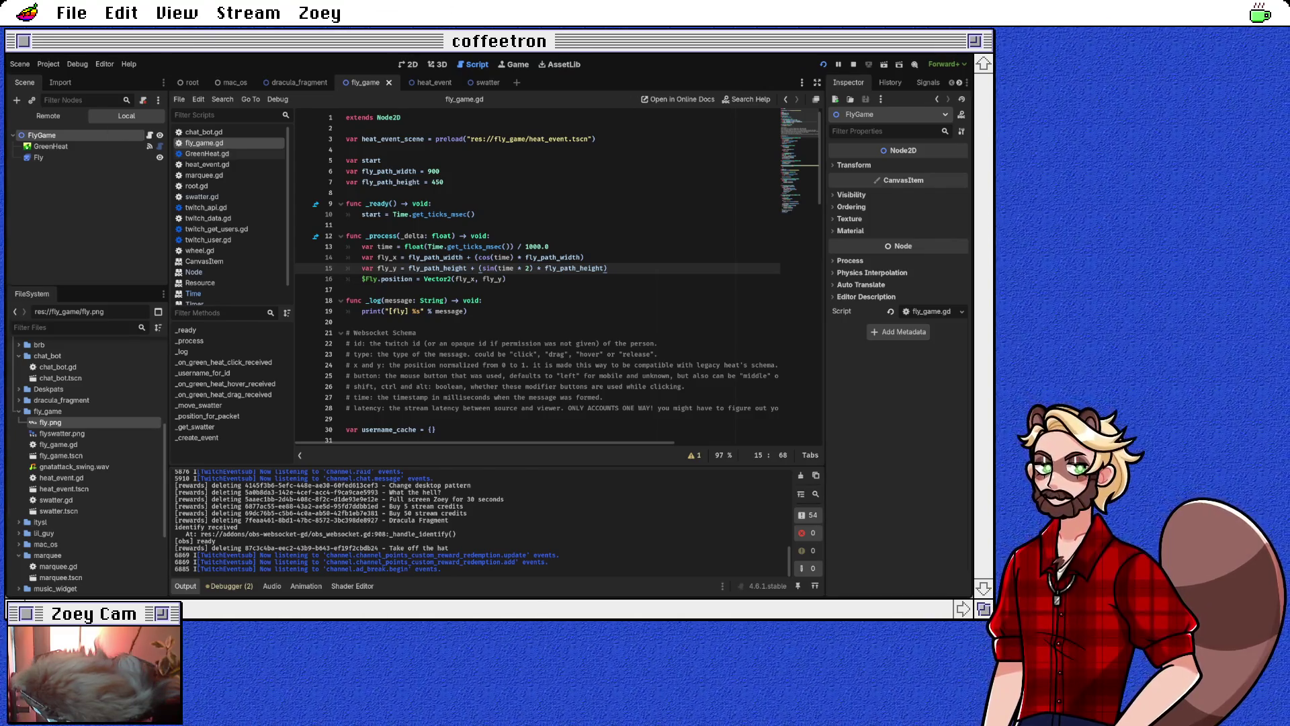
{"action": "key", "text": "F5"}
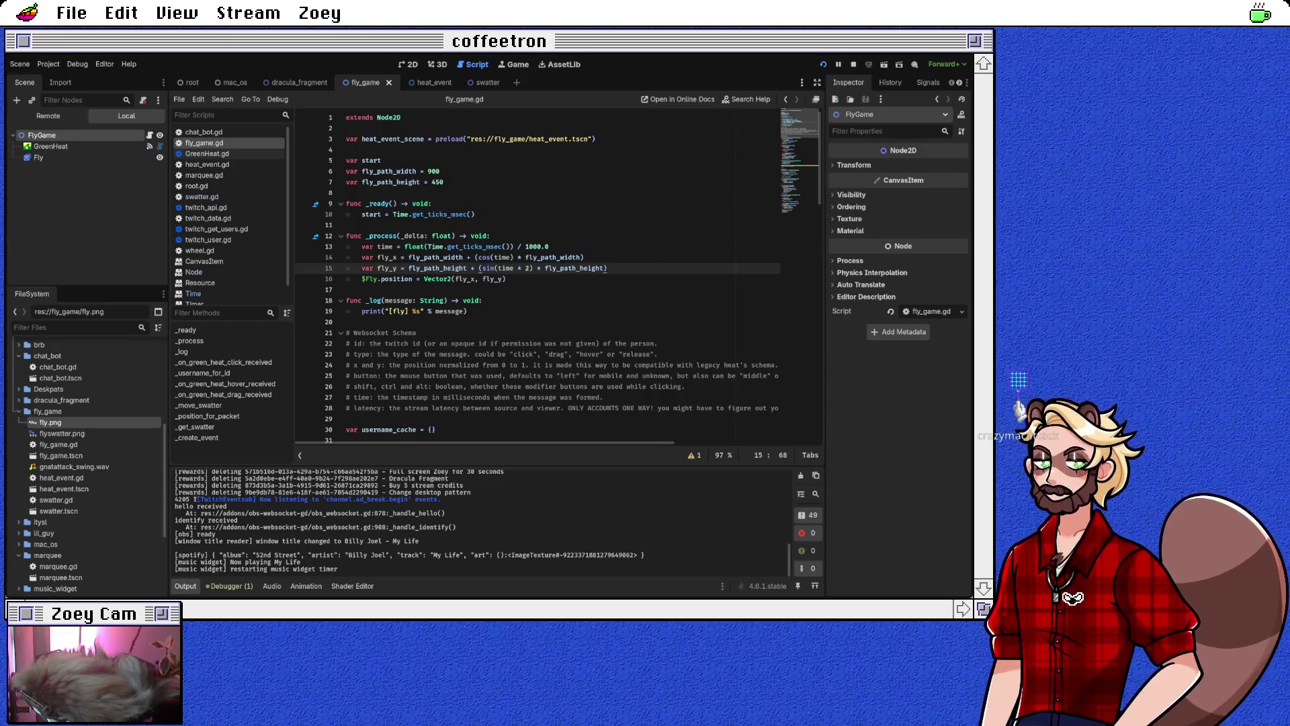
Replace fly_path_width on line 14 with a fixed 960 offset for fly_x
{"action": "double_click", "coordinate": [435, 257]}
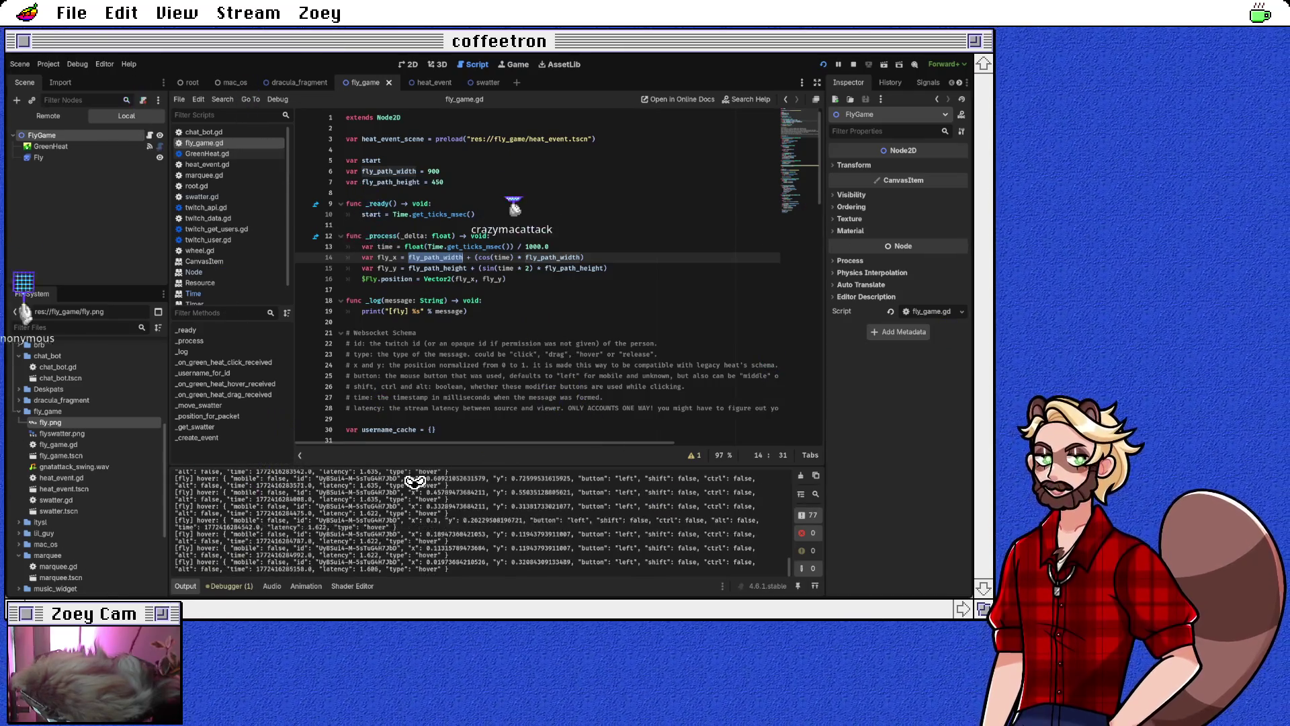
{"action": "type", "text": "960"}
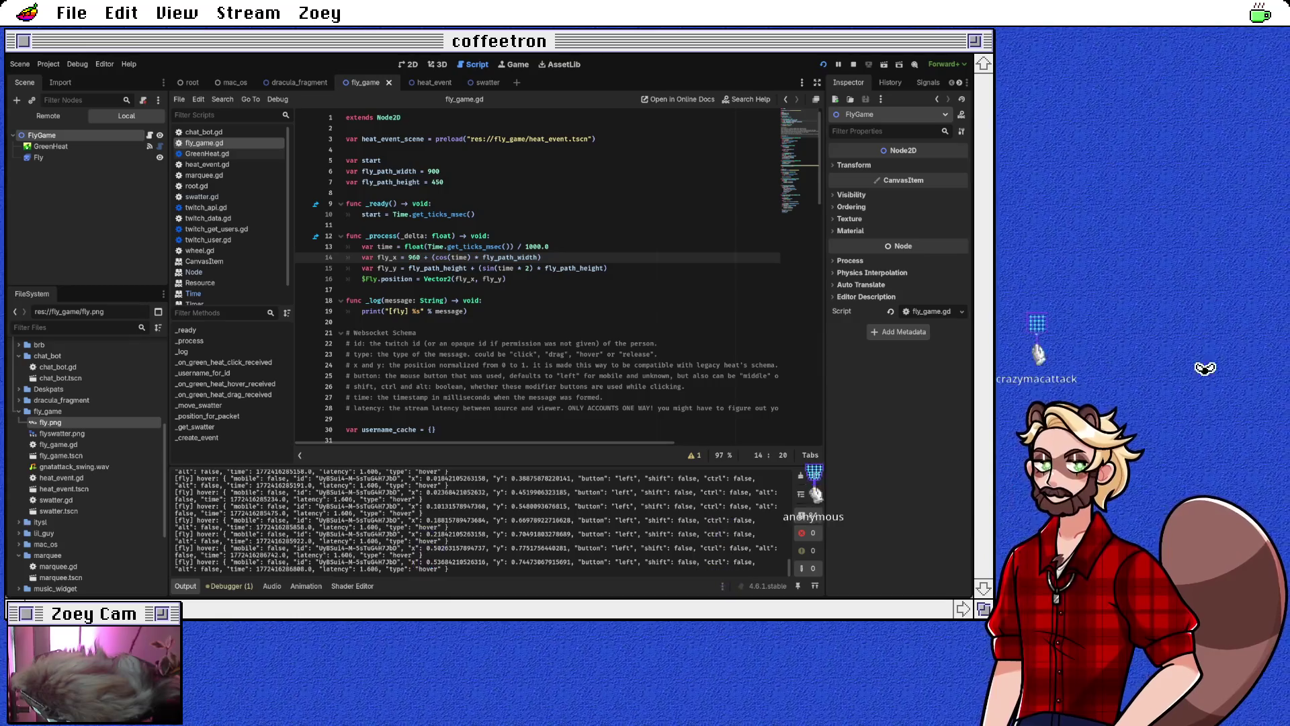
{"action": "left_click", "coordinate": [541, 257]}
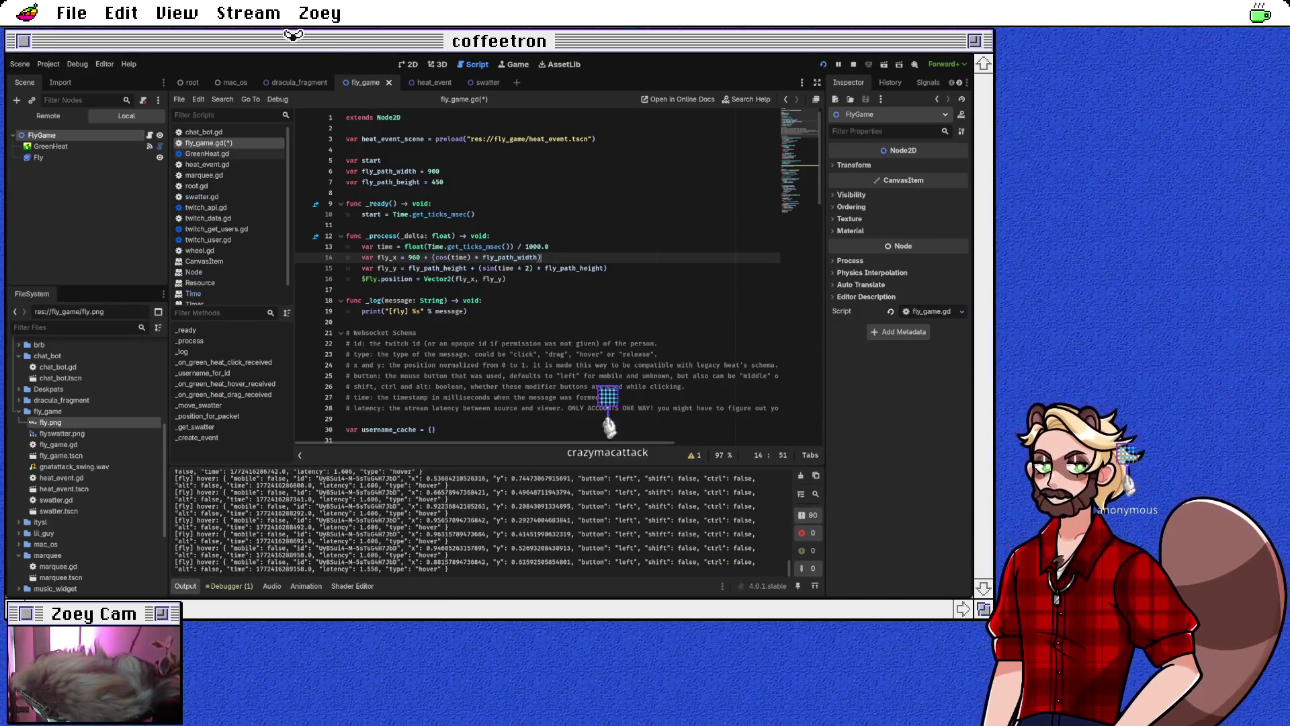
{"action": "double_click", "coordinate": [437, 268]}
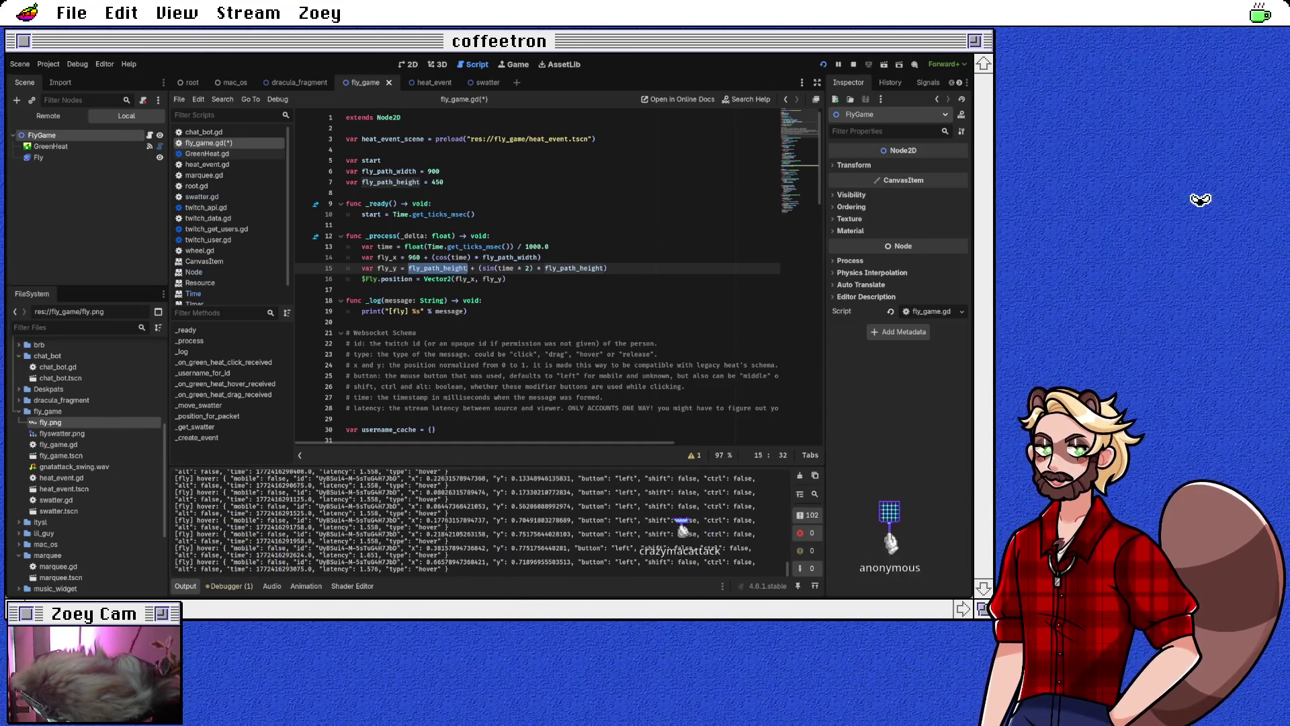
{"action": "type", "text": "540"}
{"action": "key", "text": "End"}
{"action": "key", "text": "Down"}
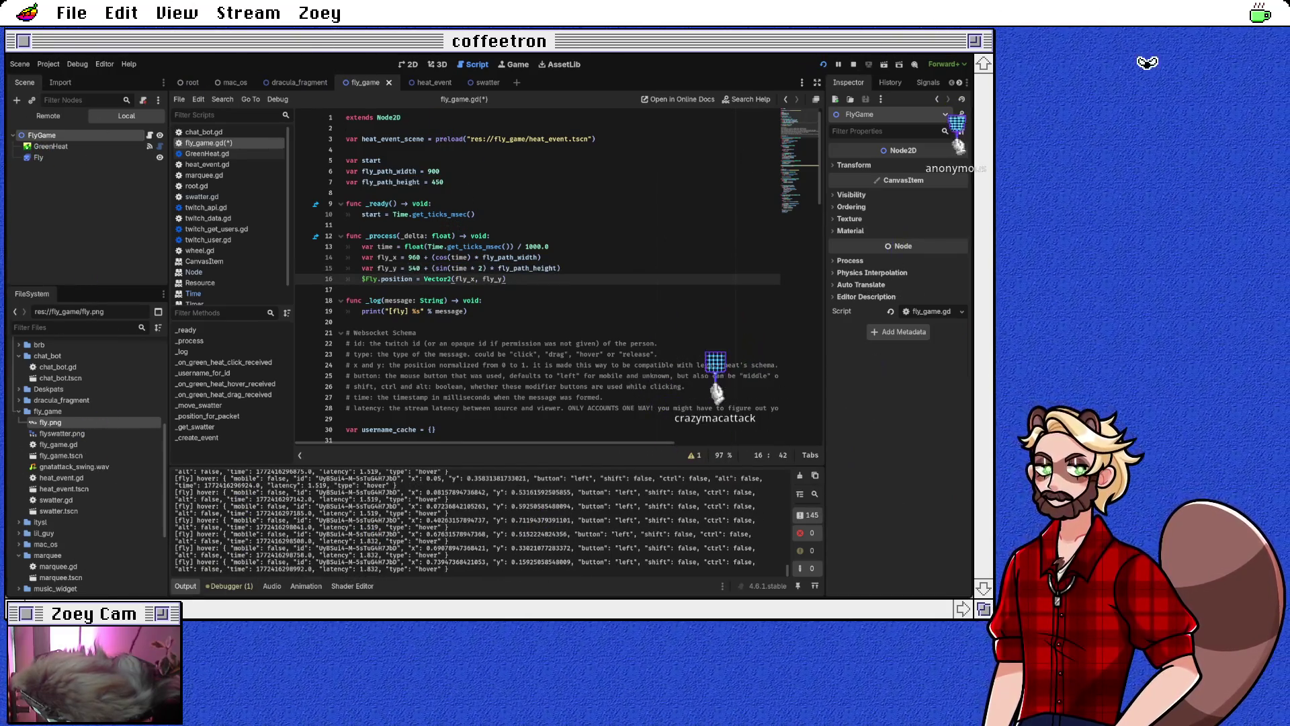
{"action": "key", "text": "ctrl+s"}
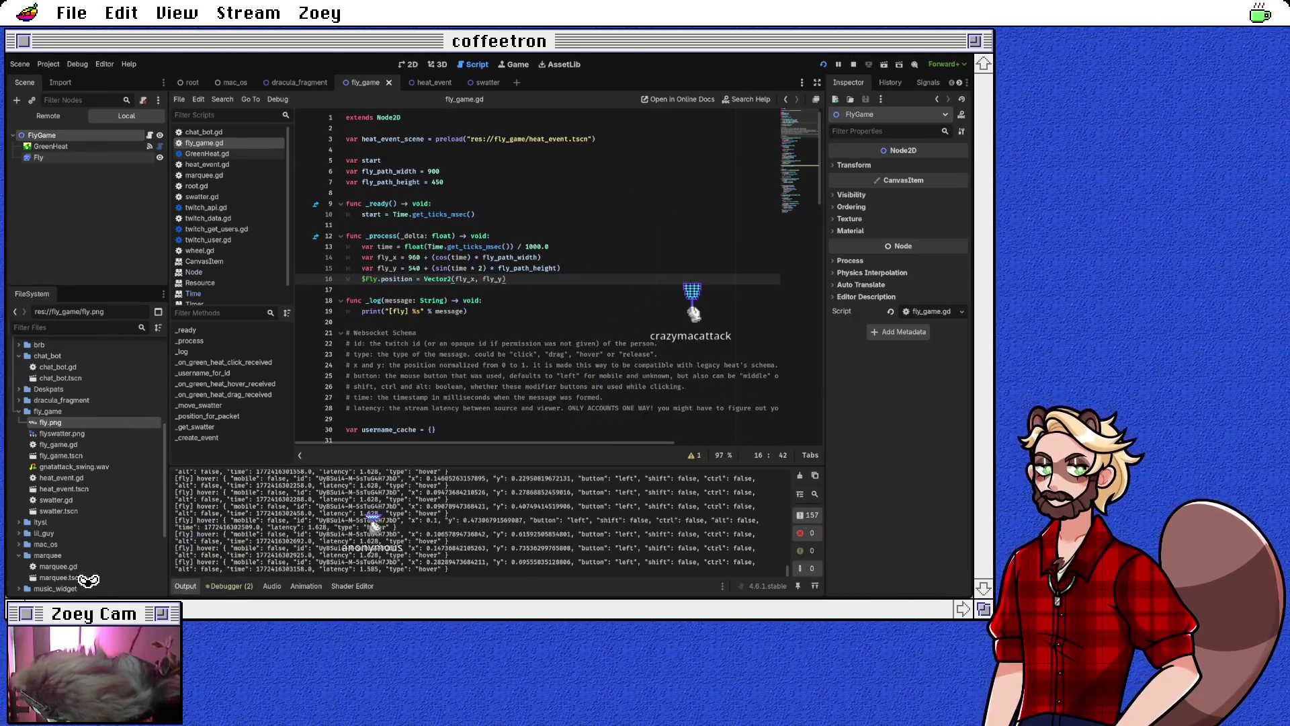
{"action": "left_click", "coordinate": [38, 157]}
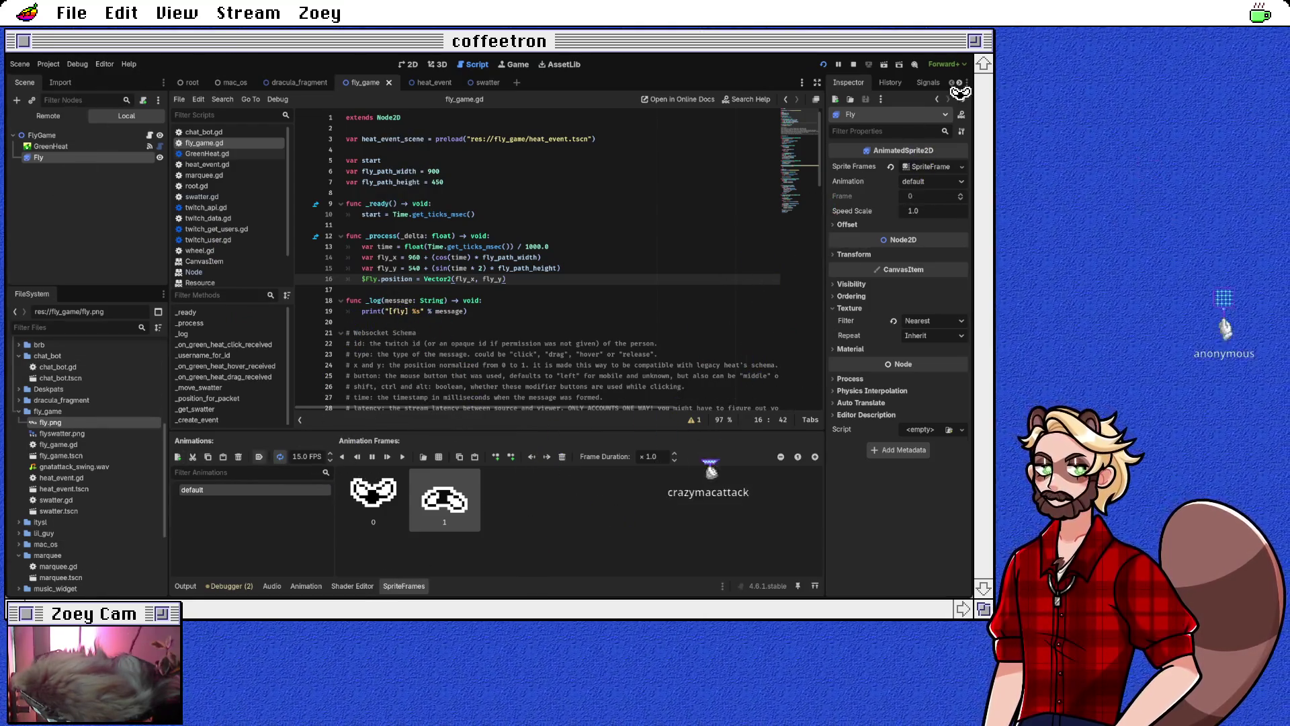
{"action": "left_click", "coordinate": [258, 456]}
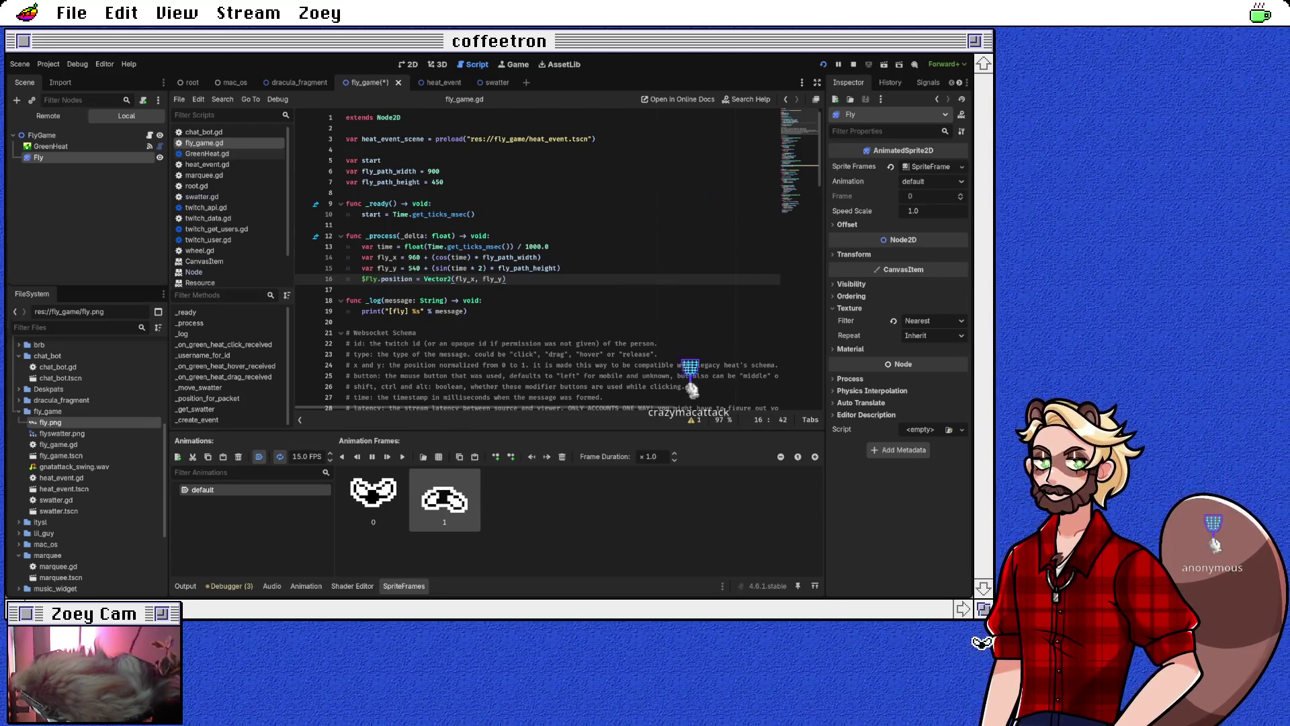
{"action": "key", "text": "ctrl+s"}
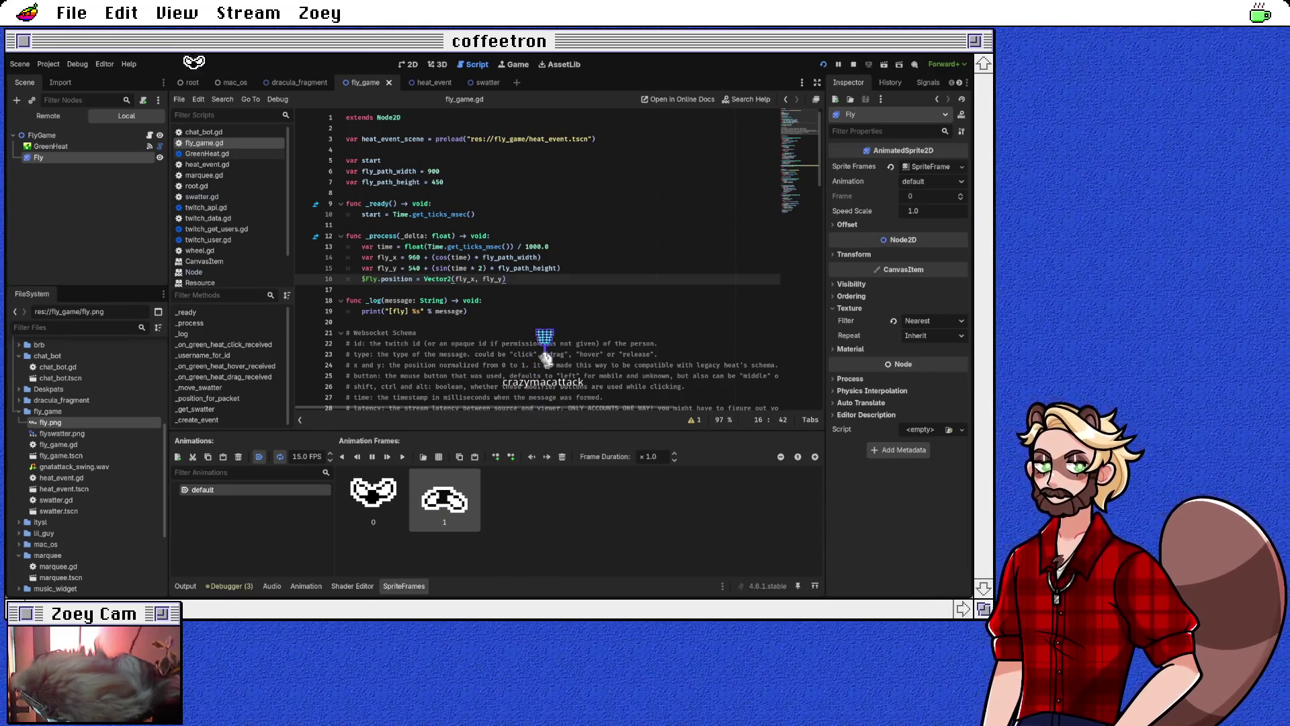
Change the line 13 time divisor from 1000.0 to 500.0 and run the game
{"action": "left_click", "coordinate": [532, 247]}
{"action": "key", "text": "BackSpace"}
{"action": "key", "text": "BackSpace"}
{"action": "type", "text": "5"}
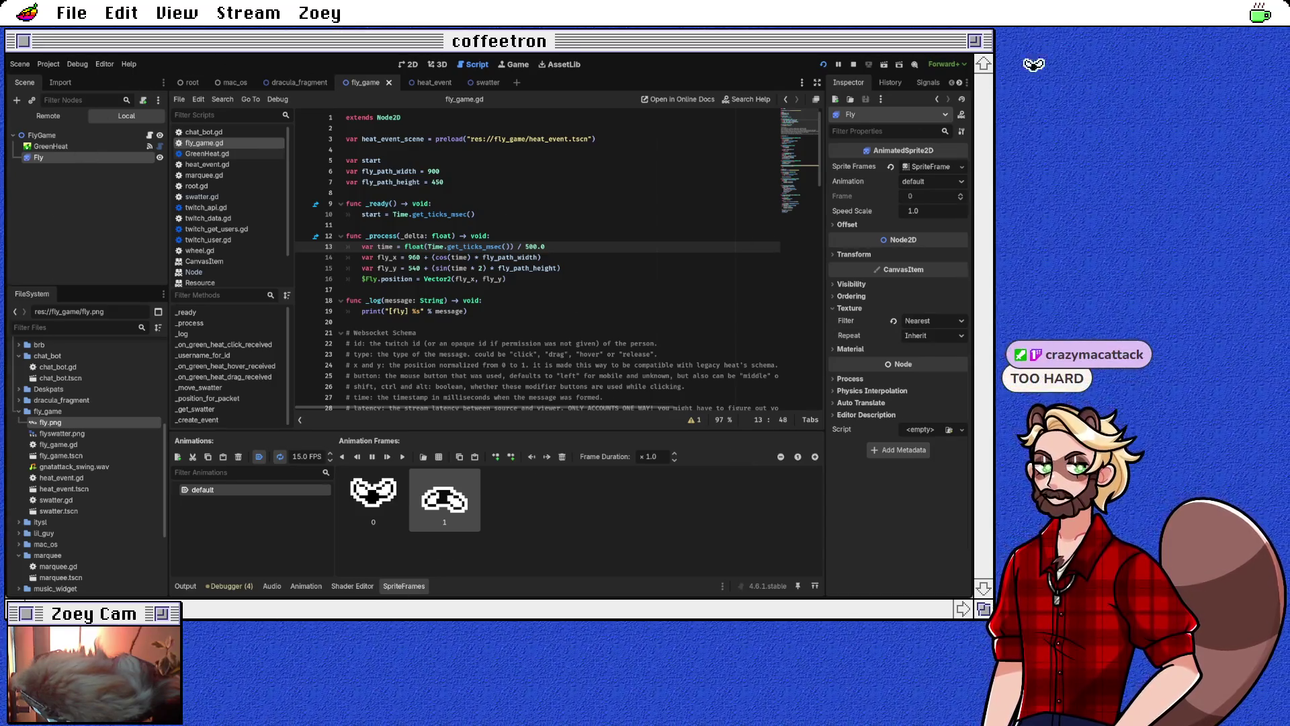
{"action": "key", "text": "F5"}
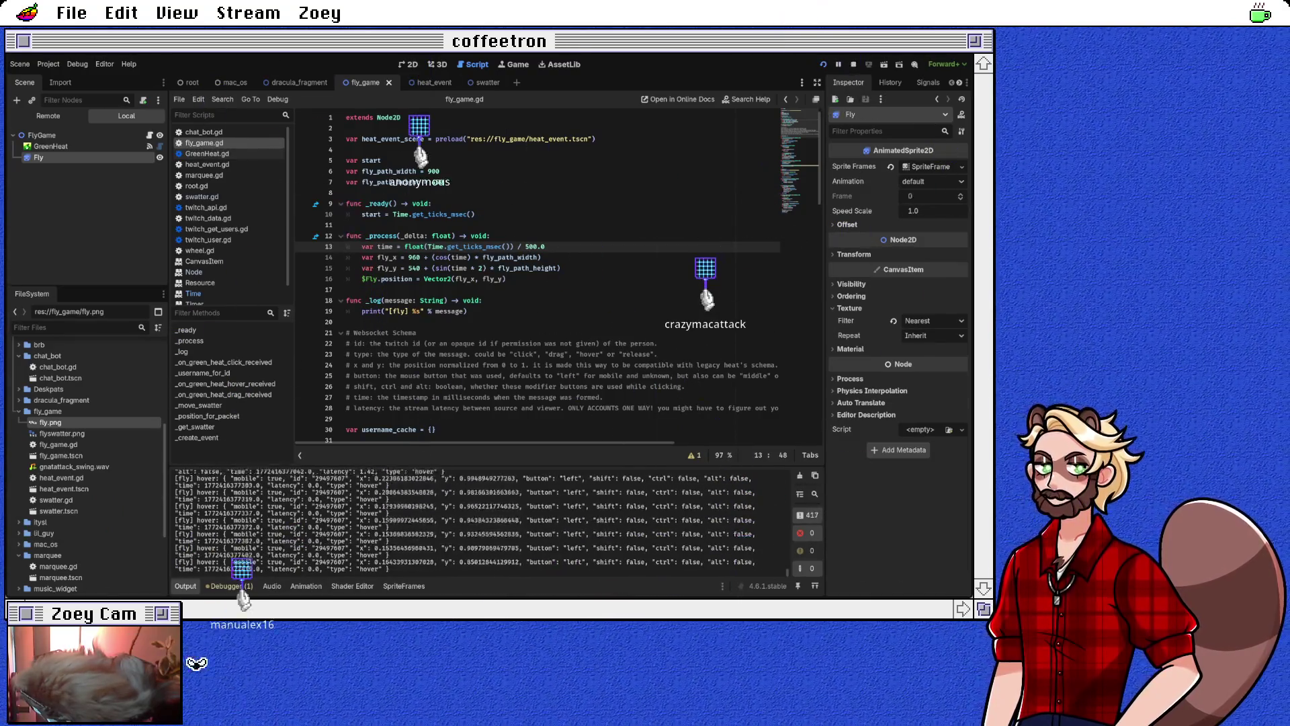
Place the caret on a new line after the fly position code in _process
{"action": "scroll", "coordinate": [650, 368], "scroll_direction": "down", "scroll_amount": 2}
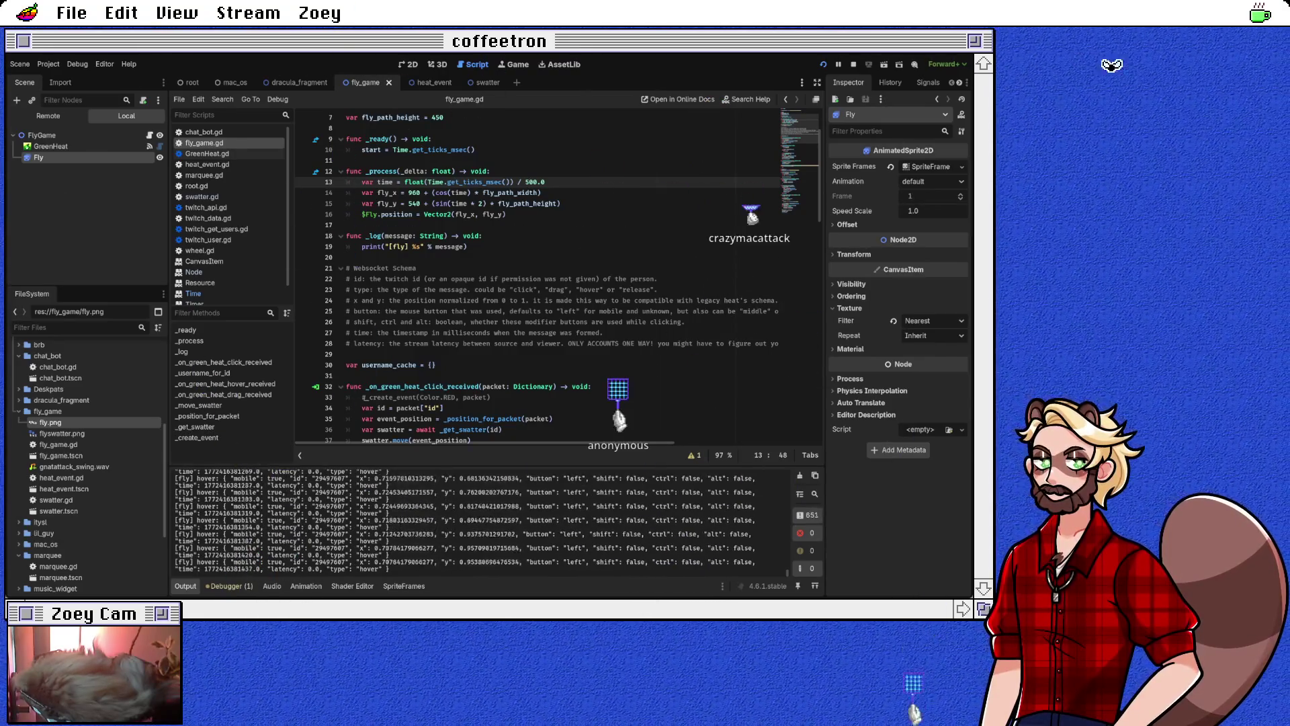
{"action": "left_click", "coordinate": [645, 213]}
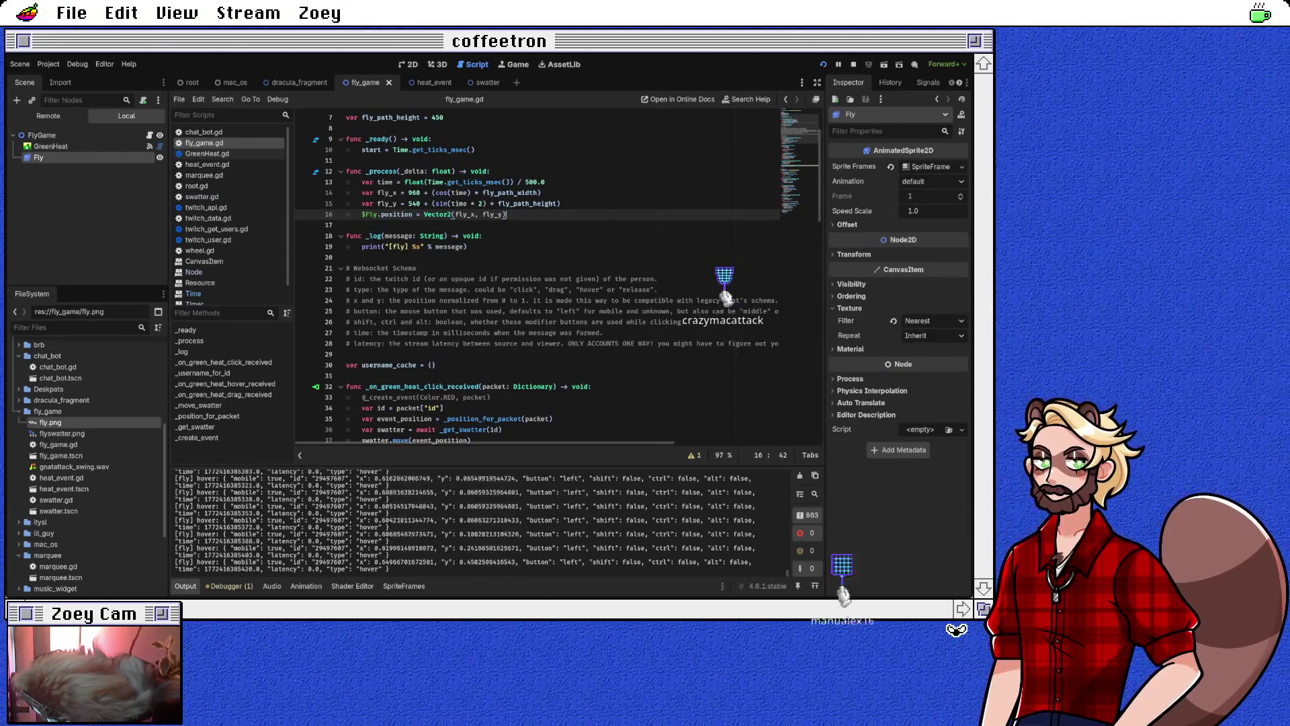
{"action": "key", "text": "Down"}
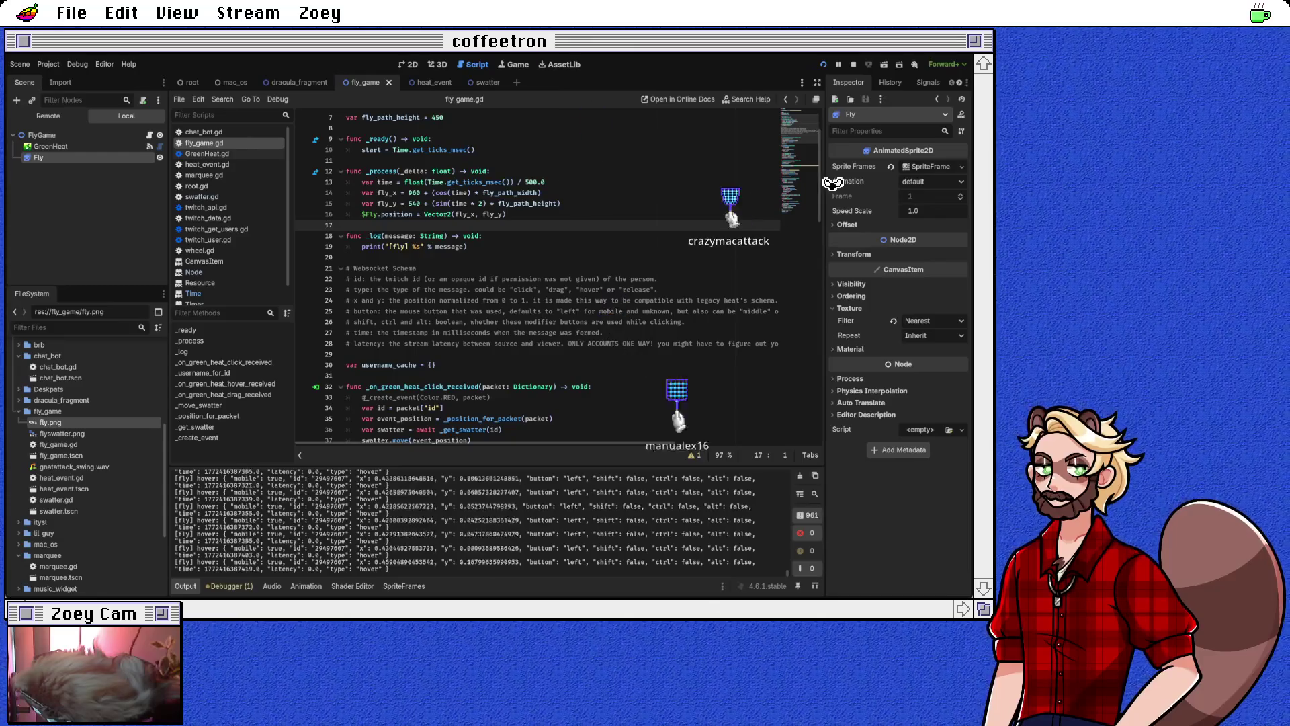
Declare func _fly_position_at(time: int) -> Vector2: with an indented body line
{"action": "key", "text": "Return"}
{"action": "type", "text": "func"}
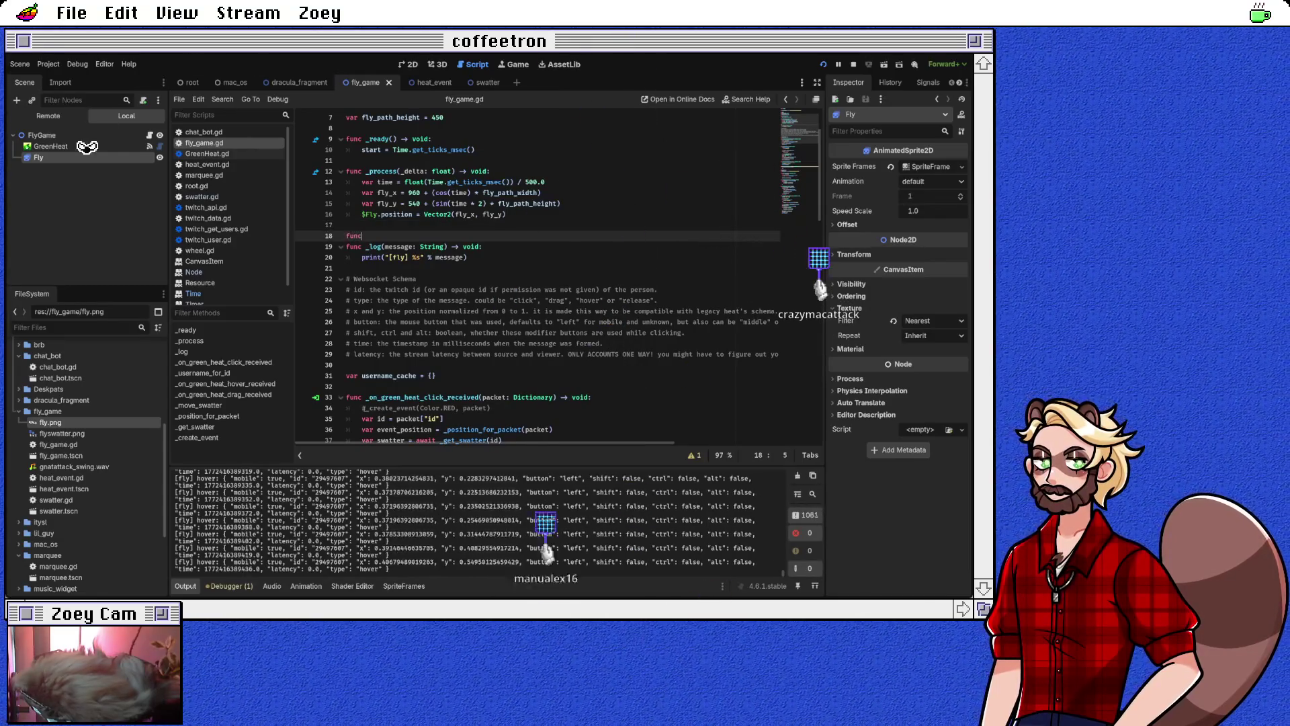
{"action": "type", "text": " _fly_position_"}
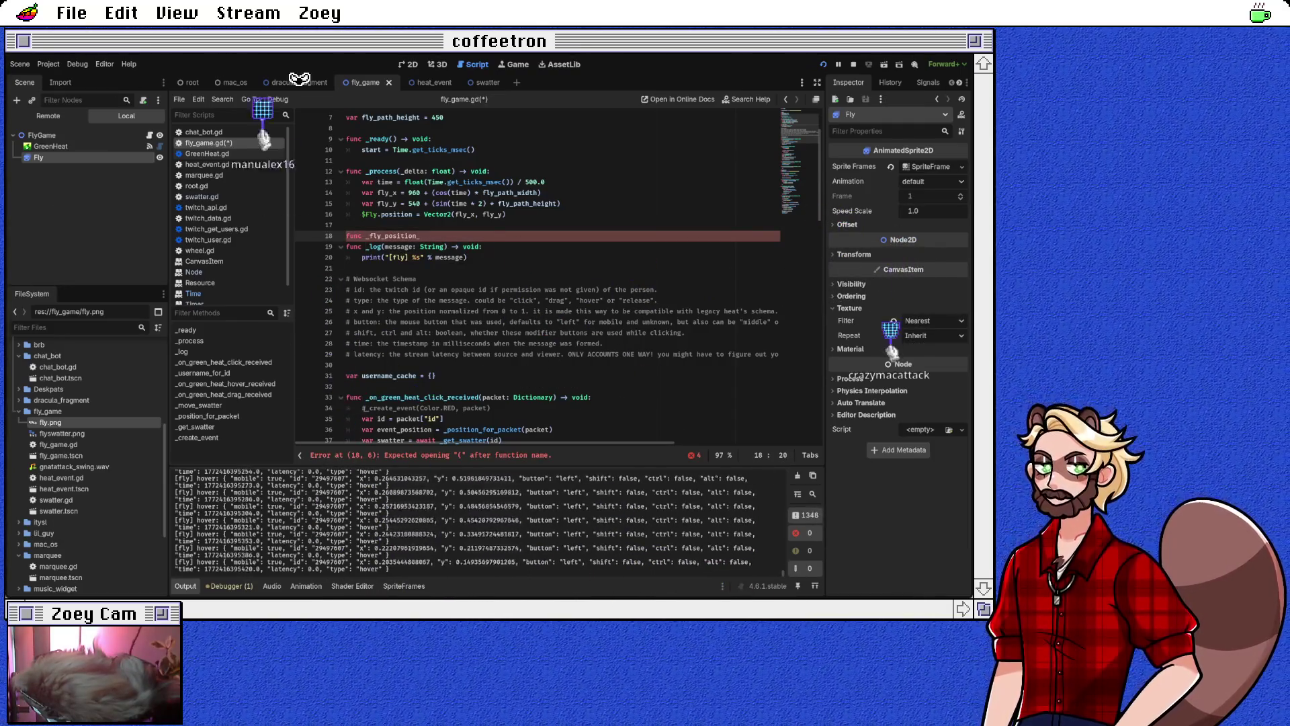
{"action": "type", "text": "at("}
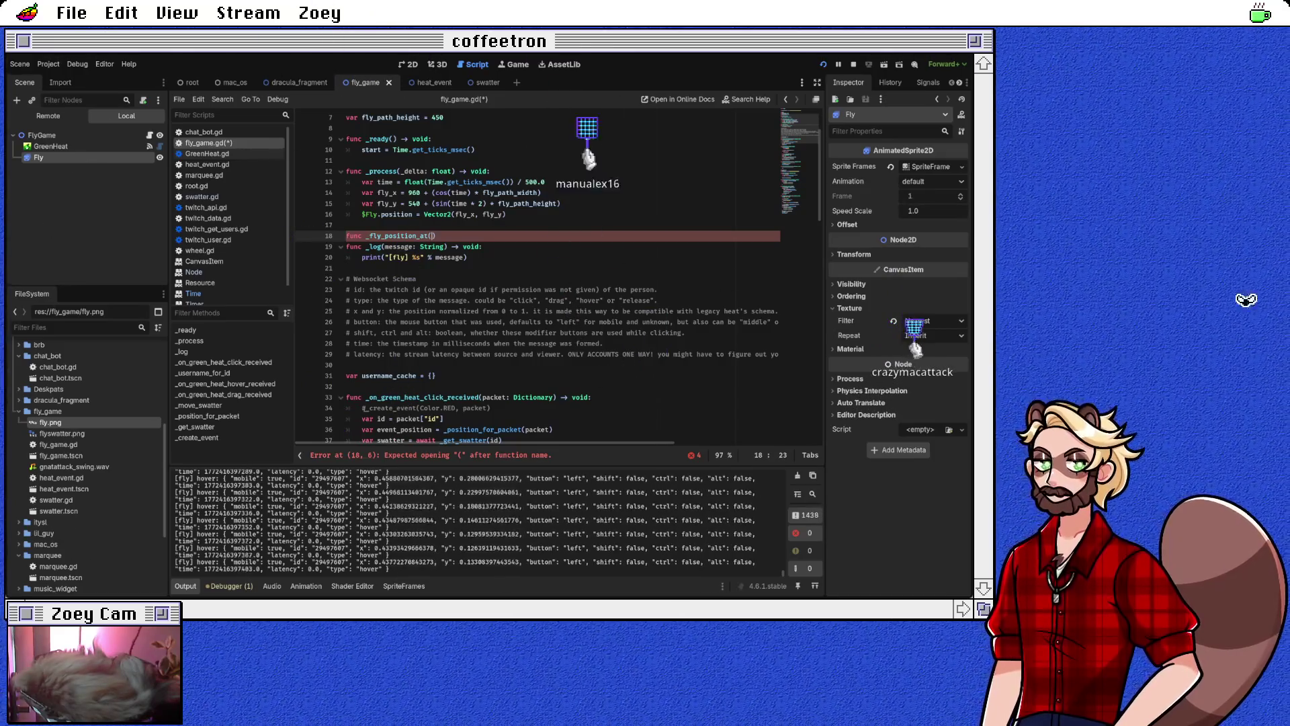
{"action": "type", "text": "time: int"}
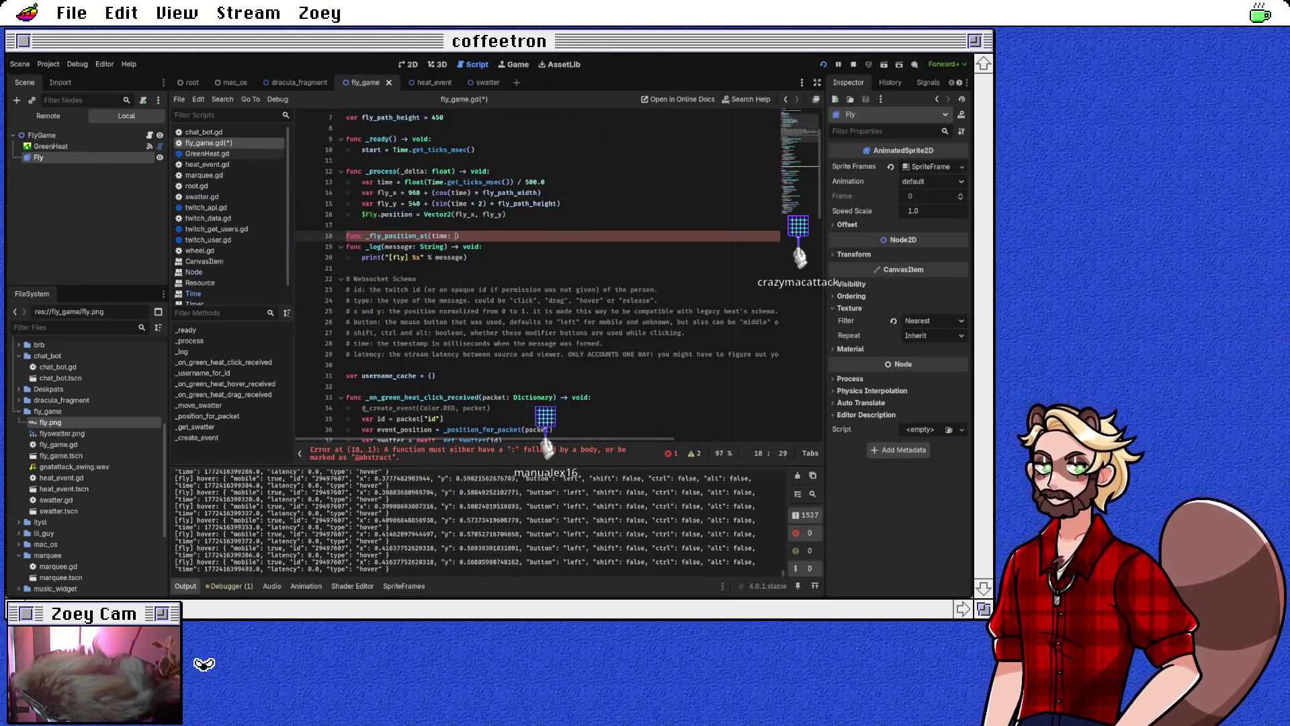
{"action": "type", "text": ") -> Vect"}
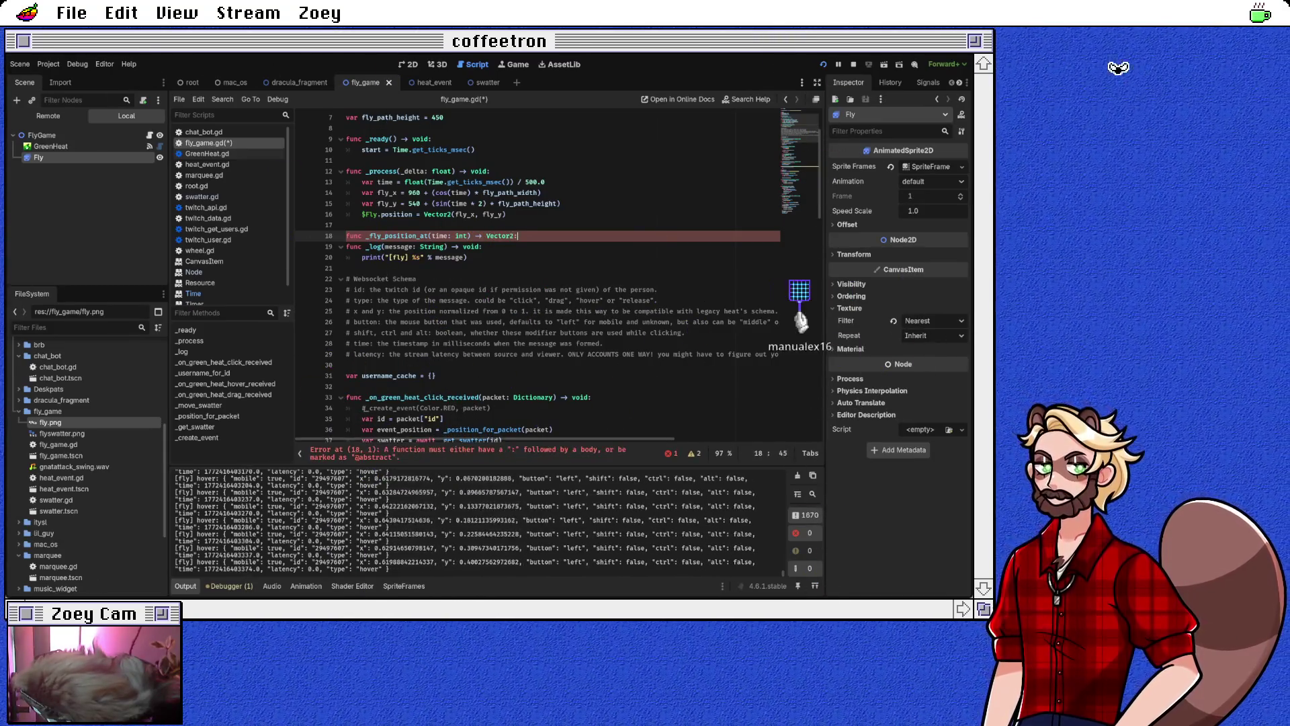
{"action": "type", "text": "or2:"}
{"action": "key", "text": "Return"}
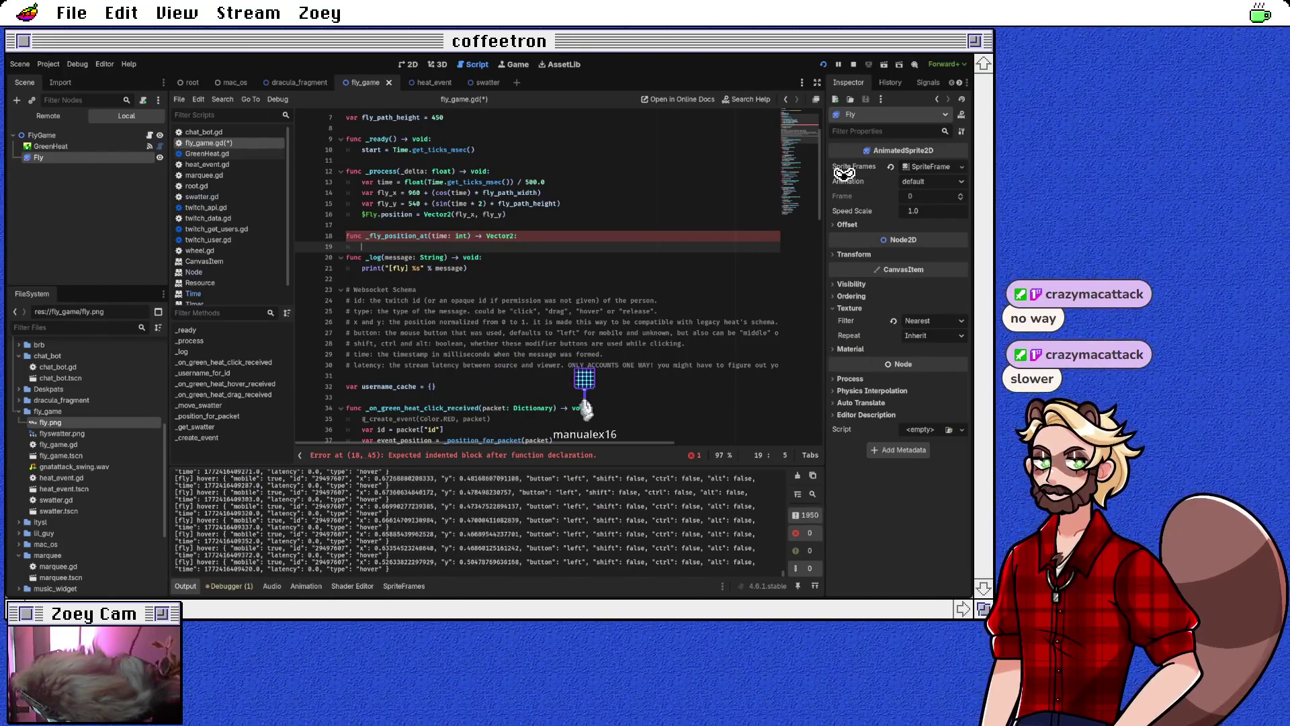
Copy the fly motion lines into _fly_position_at, turning the $Fly.position assignment into return
{"action": "left_click_drag", "start_coordinate": [346, 181], "coordinate": [346, 224]}
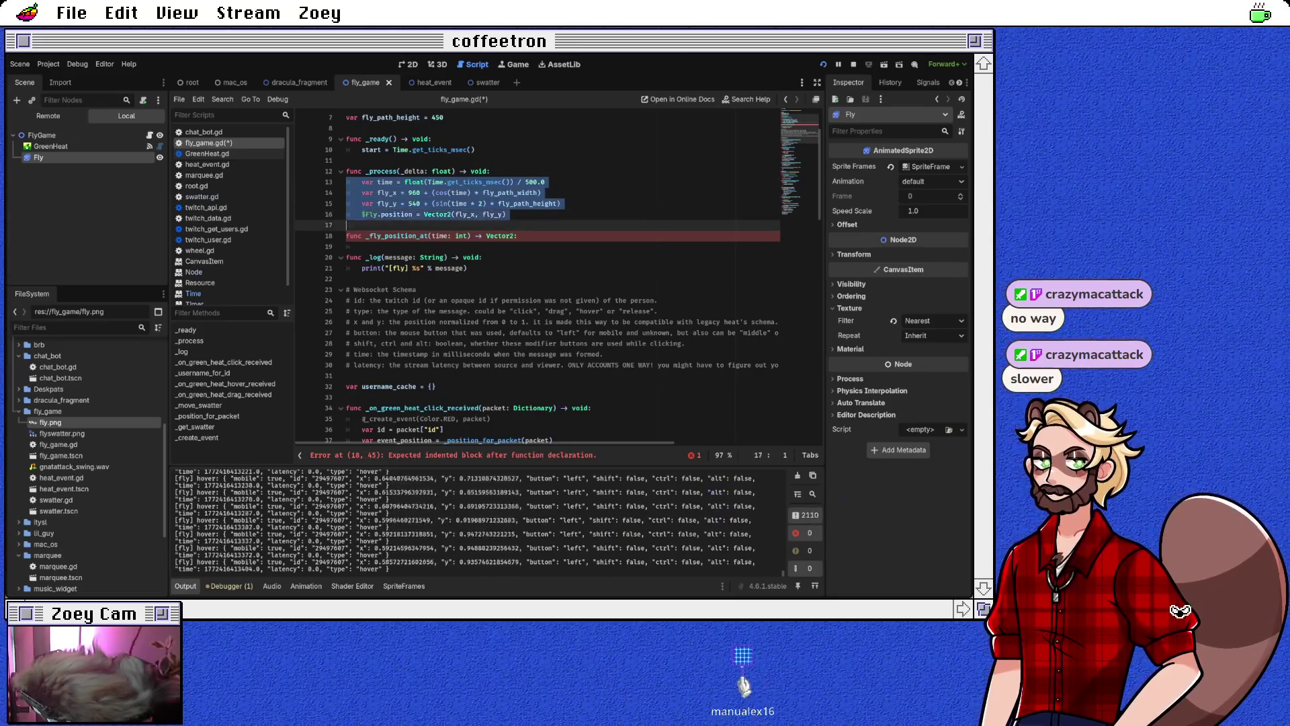
{"action": "key", "text": "ctrl+c"}
{"action": "left_click", "coordinate": [347, 246]}
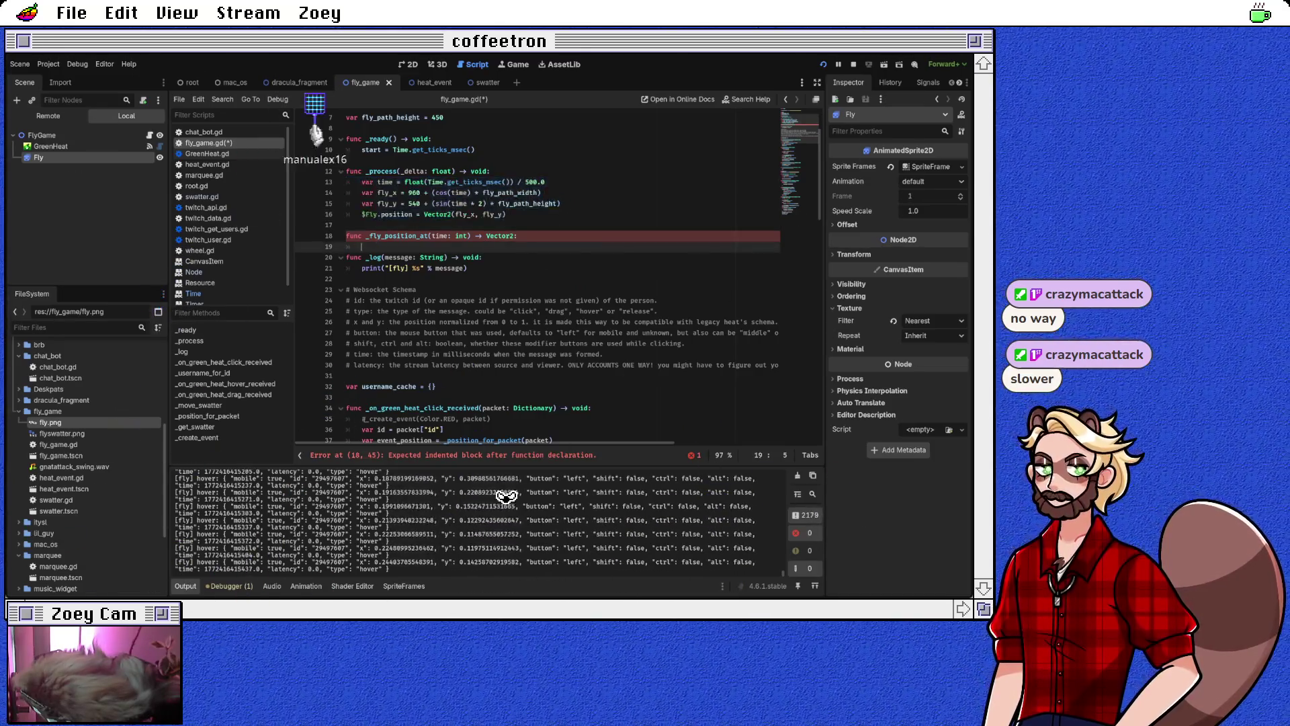
{"action": "key", "text": "ctrl+v"}
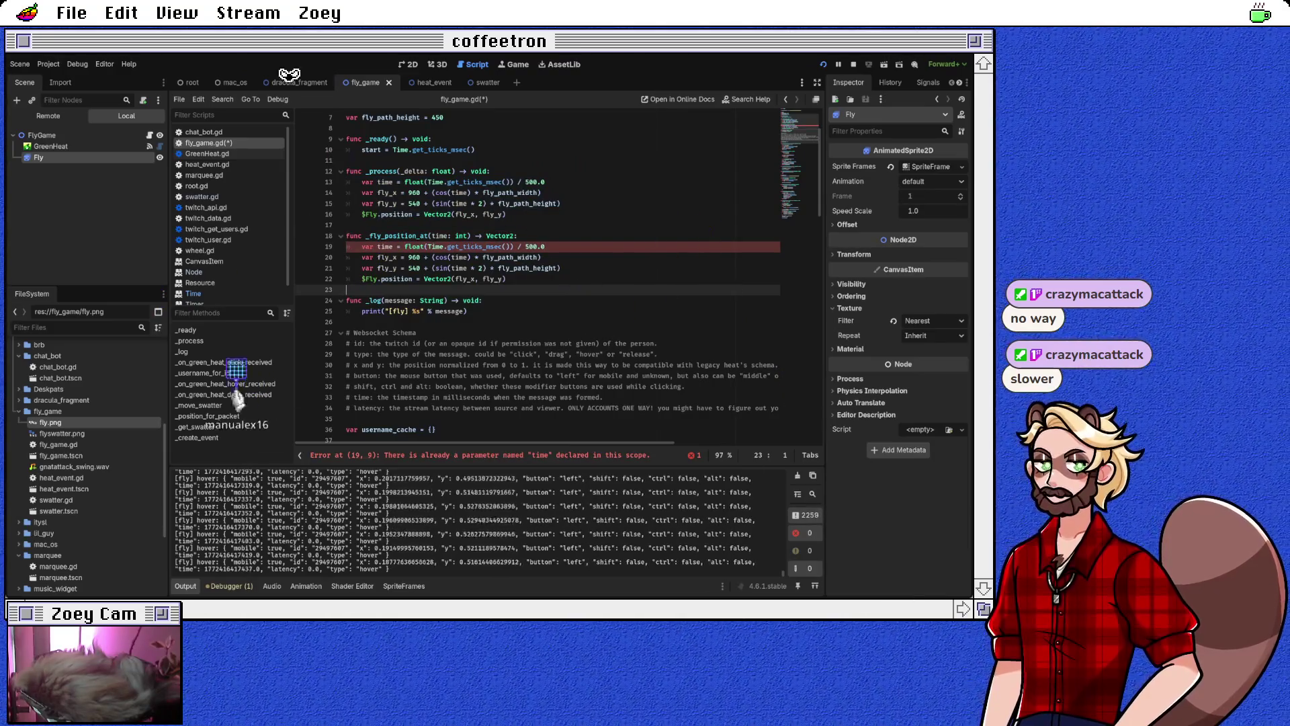
{"action": "left_click_drag", "start_coordinate": [362, 278], "coordinate": [411, 278]}
{"action": "type", "text": "return"}
{"action": "key", "text": "Escape"}
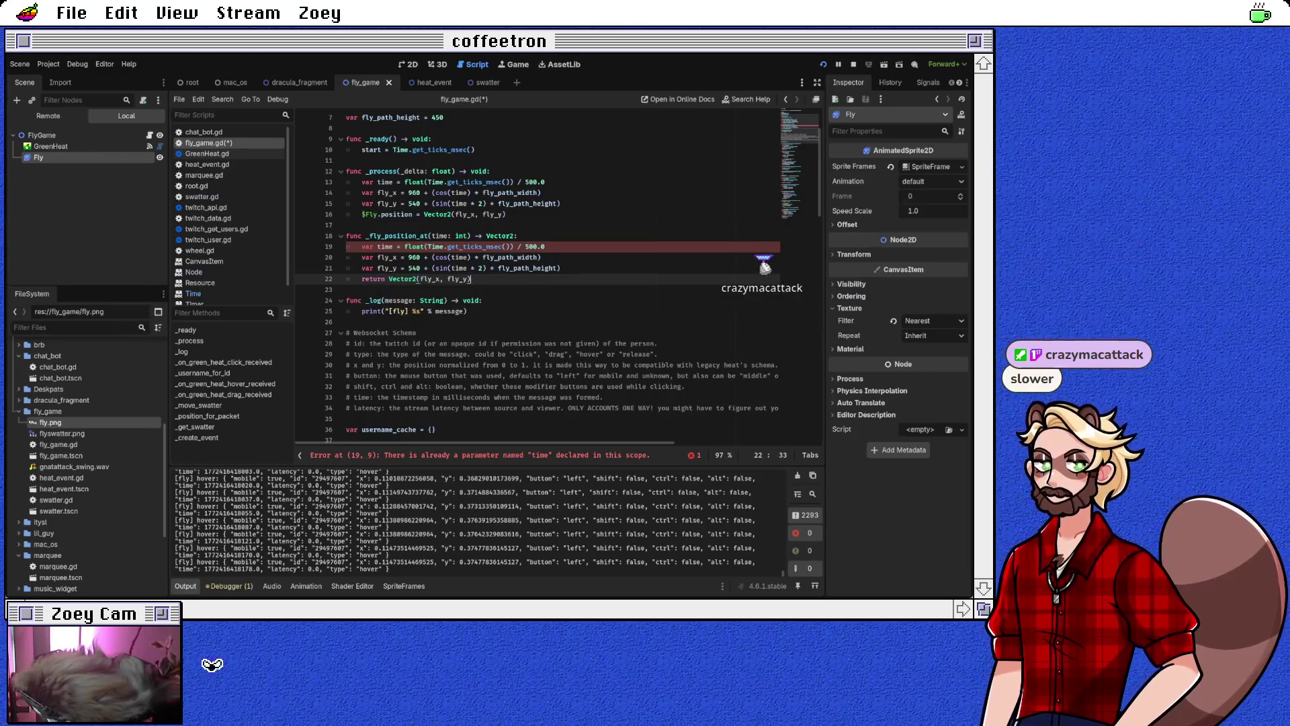
Rename the time parameter to msec and use msec instead of the ticks call on line 19
{"action": "key", "text": "Up"}
{"action": "key", "text": "Up"}
{"action": "key", "text": "Up"}
{"action": "key", "text": "ctrl+d"}
{"action": "left_click", "coordinate": [505, 258]}
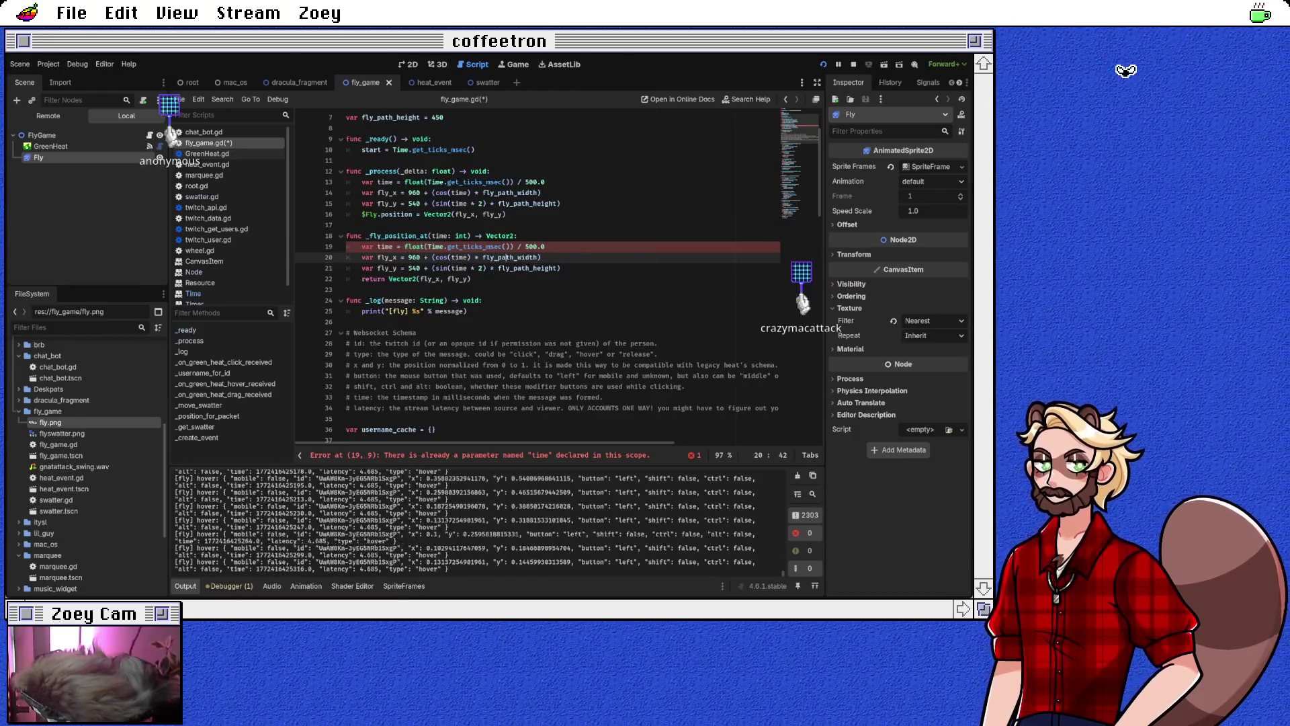
{"action": "double_click", "coordinate": [441, 235]}
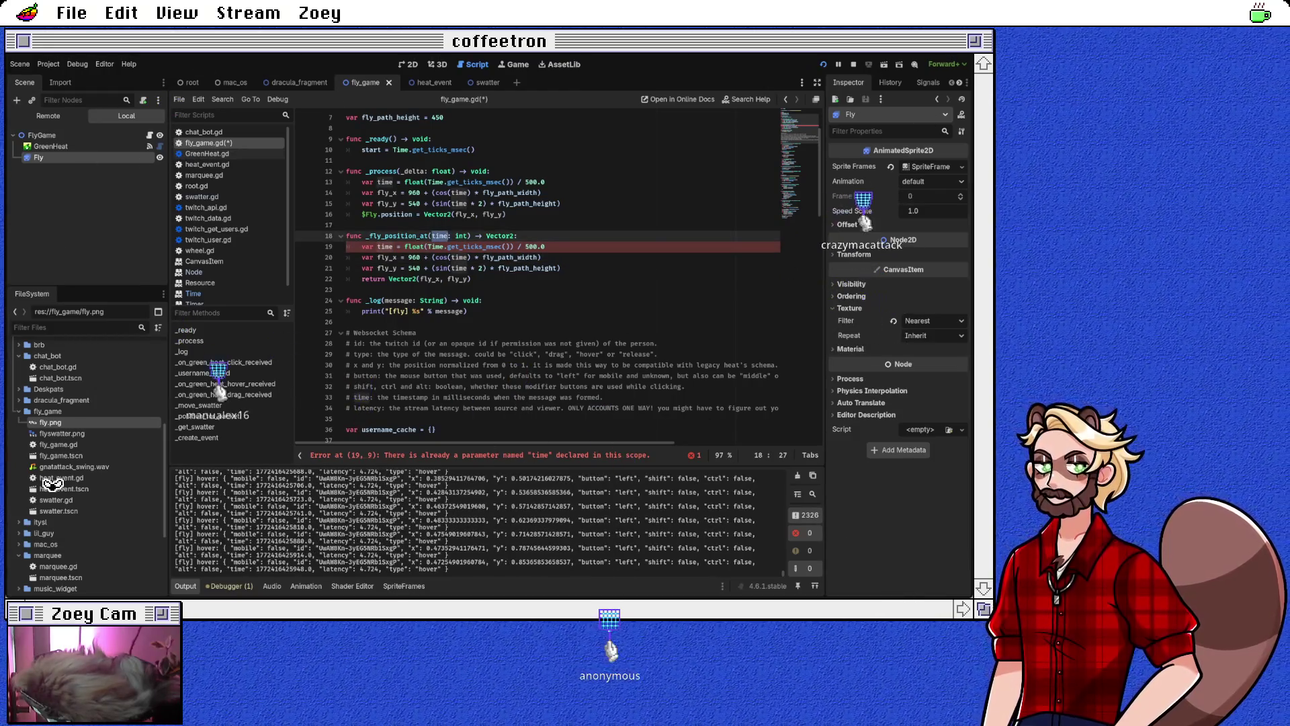
{"action": "type", "text": "msec"}
{"action": "left_click_drag", "start_coordinate": [428, 247], "coordinate": [504, 247]}
{"action": "type", "text": "msec"}
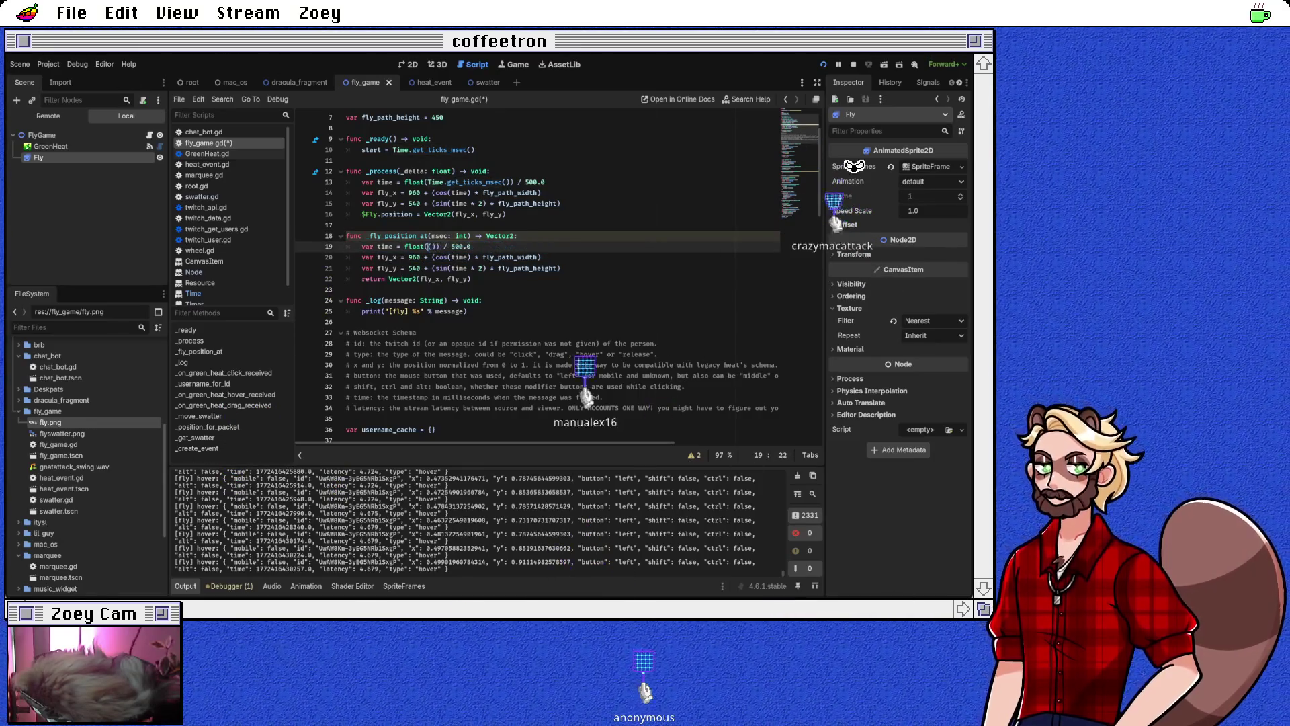
{"action": "type", "text": "c)"}
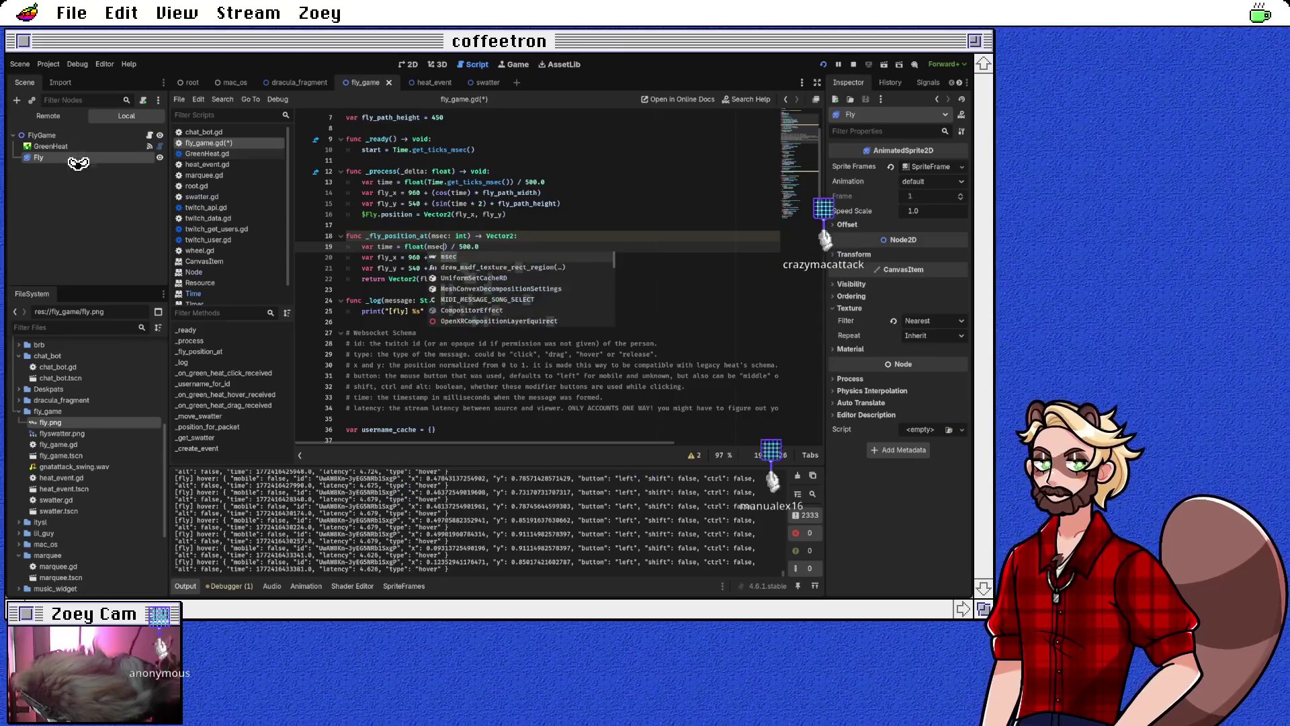
{"action": "key", "text": "End"}
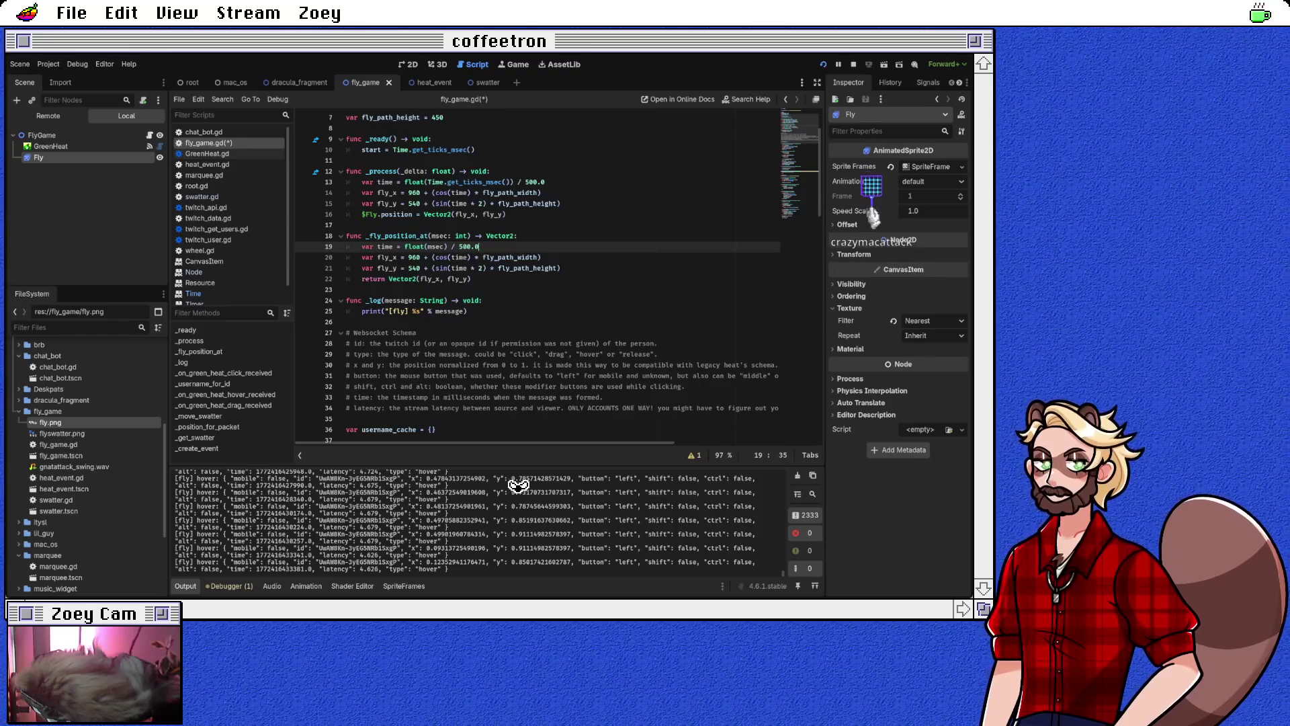
Begin selecting the original motion lines in _process
{"action": "key", "text": "Up"}
{"action": "key", "text": "Up"}
{"action": "key", "text": "Up"}
{"action": "key", "text": "Home"}
{"action": "key", "text": "shift+Down"}
{"action": "key", "text": "shift+Down"}
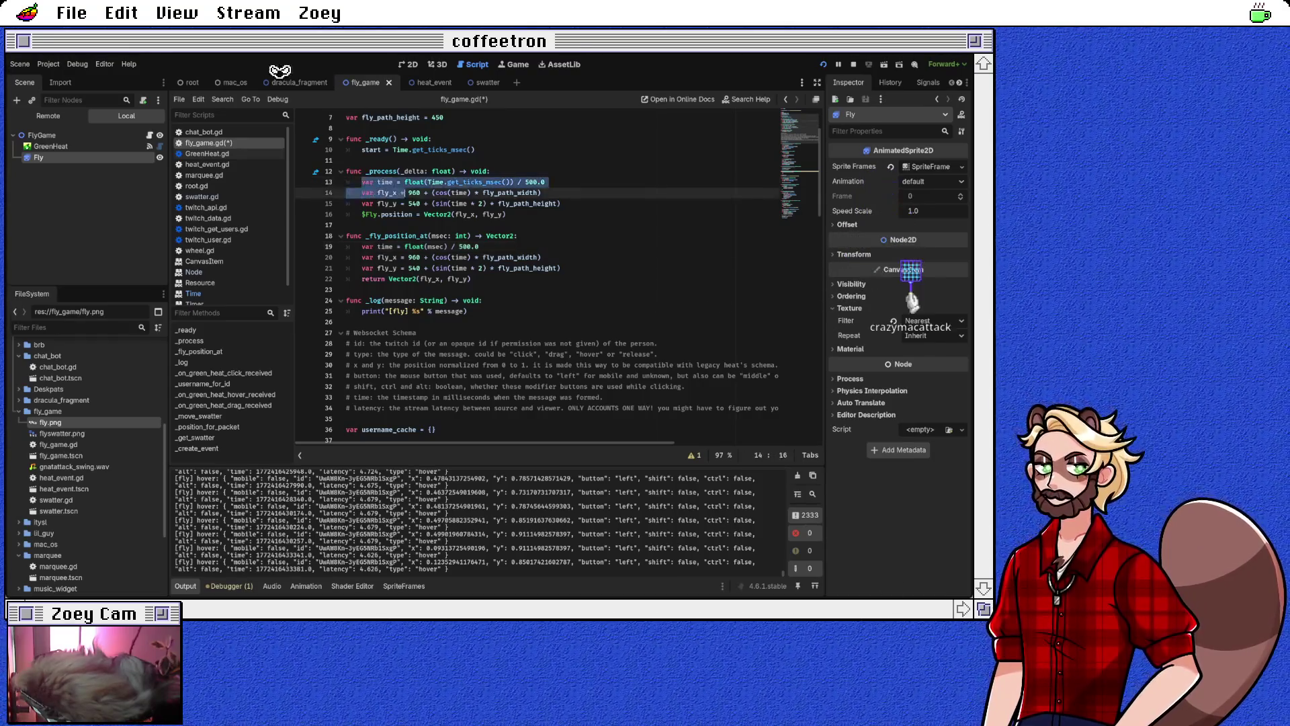
Delete the old inline motion lines and leftover blank lines from _process
{"action": "key", "text": "shift+End"}
{"action": "key", "text": "Delete"}
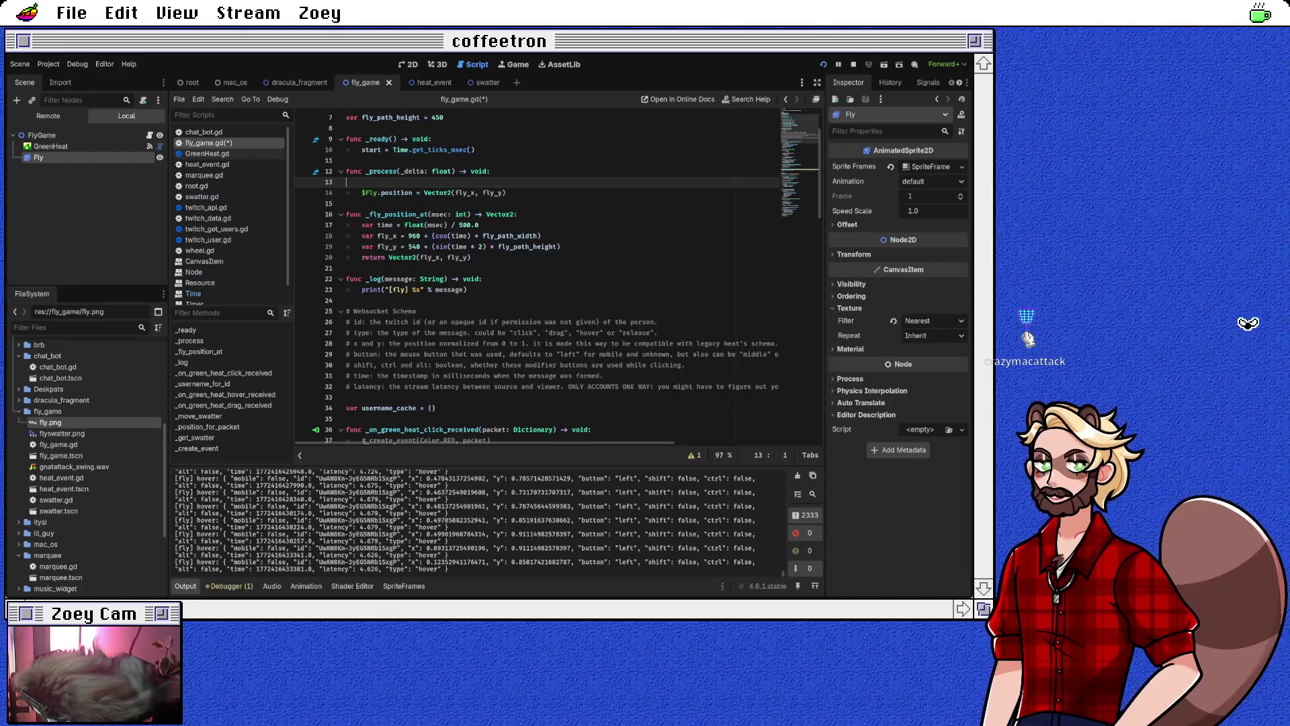
{"action": "key", "text": "ctrl+shift+k"}
{"action": "key", "text": "ctrl+shift+k"}
Replace Vector2(fly_x, fly_y) with _fly_position_at(Time.get_ticks_msec()) in the position assignment
{"action": "left_click", "coordinate": [478, 182]}
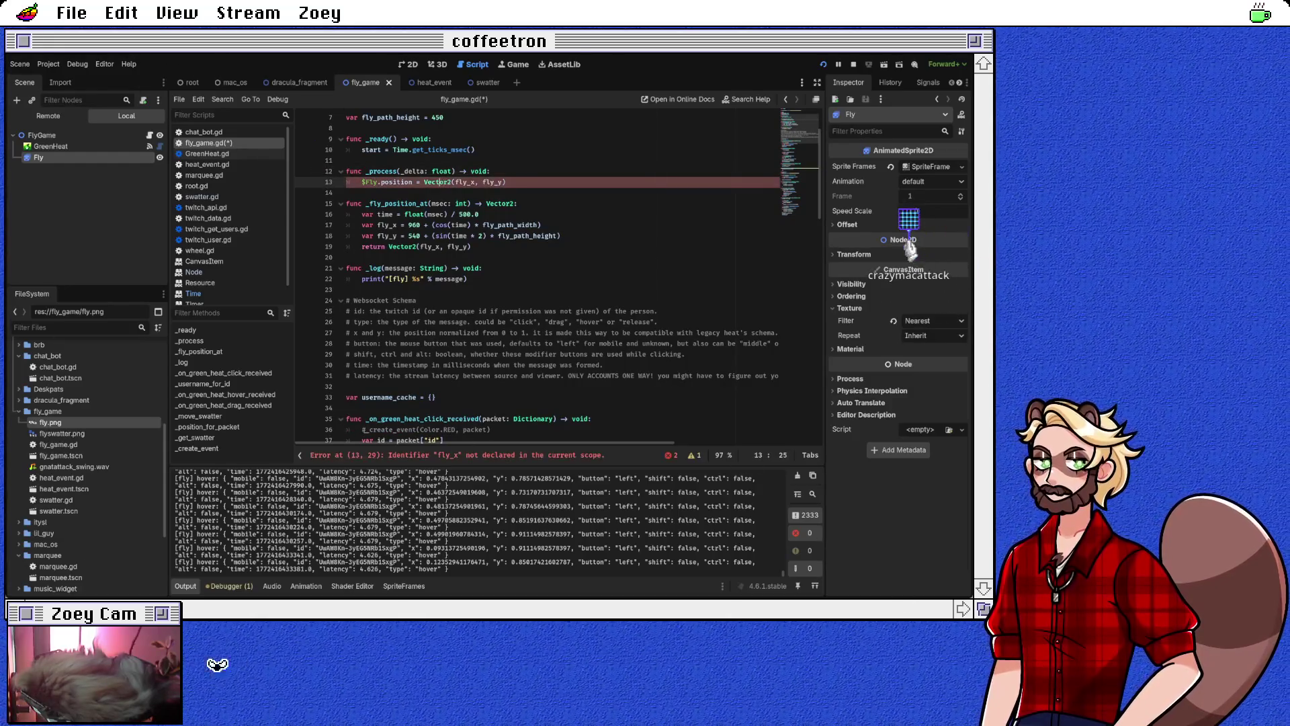
{"action": "key", "text": "End"}
{"action": "key", "text": "ctrl+shift+Left"}
{"action": "key", "text": "ctrl+shift+Left"}
{"action": "key", "text": "ctrl+shift+Left"}
{"action": "type", "text": "_fly_position_at(Ti"}
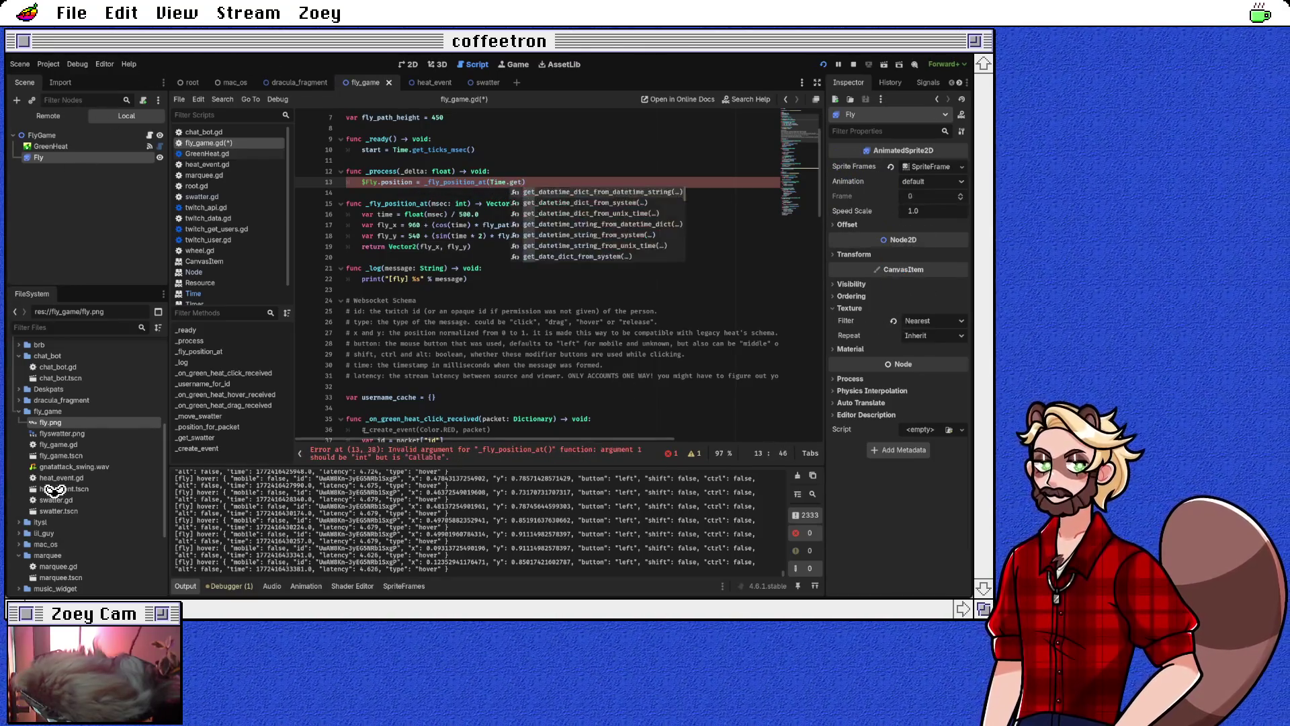
{"action": "type", "text": "me.get_ticks_mse"}
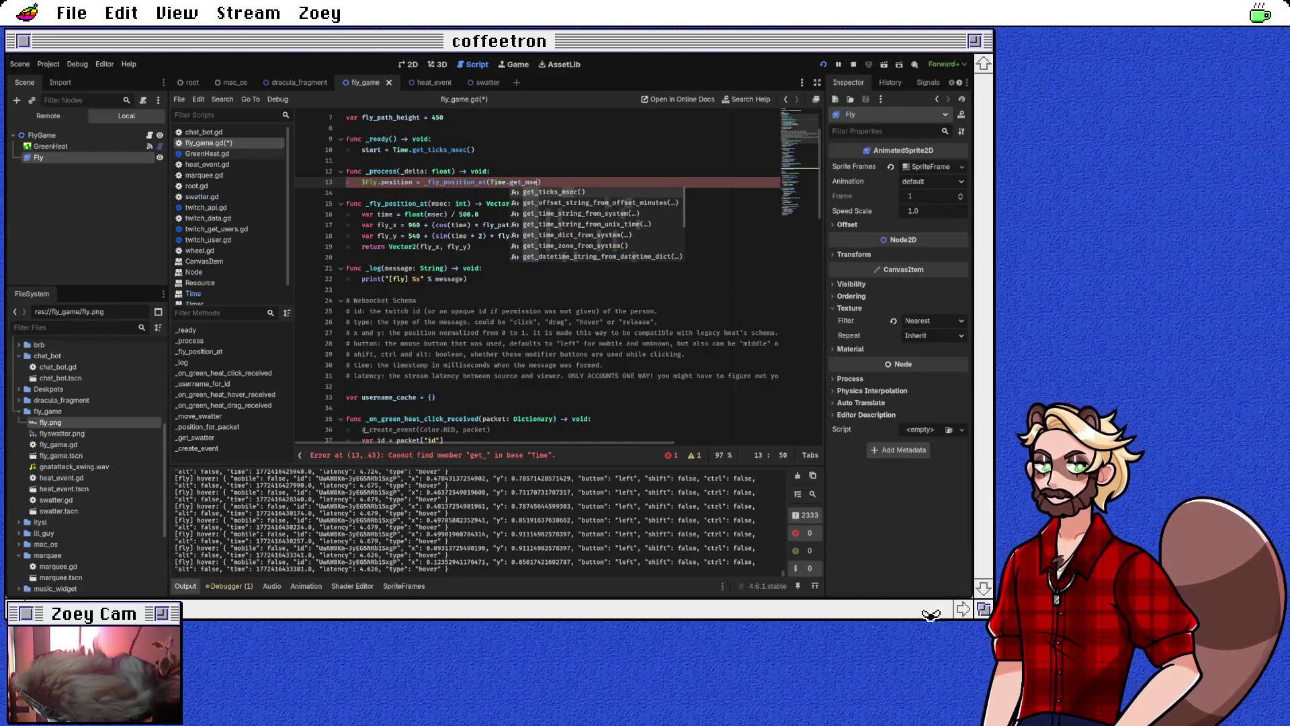
{"action": "key", "text": "Return"}
{"action": "left_click", "coordinate": [346, 193]}
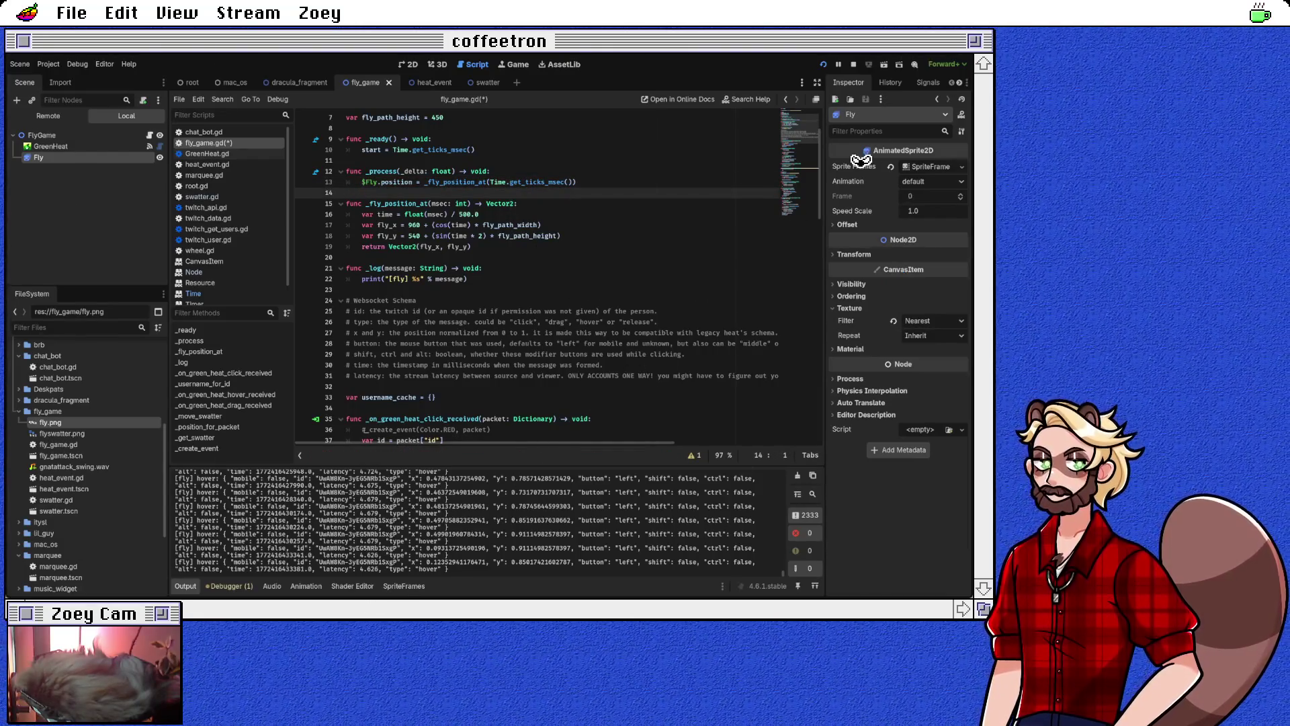
Move to the end of swatter.swat() in the click handler
{"action": "scroll", "coordinate": [537, 276], "scroll_direction": "down", "scroll_amount": 8}
{"action": "scroll", "coordinate": [538, 276], "scroll_direction": "down", "scroll_amount": 8}
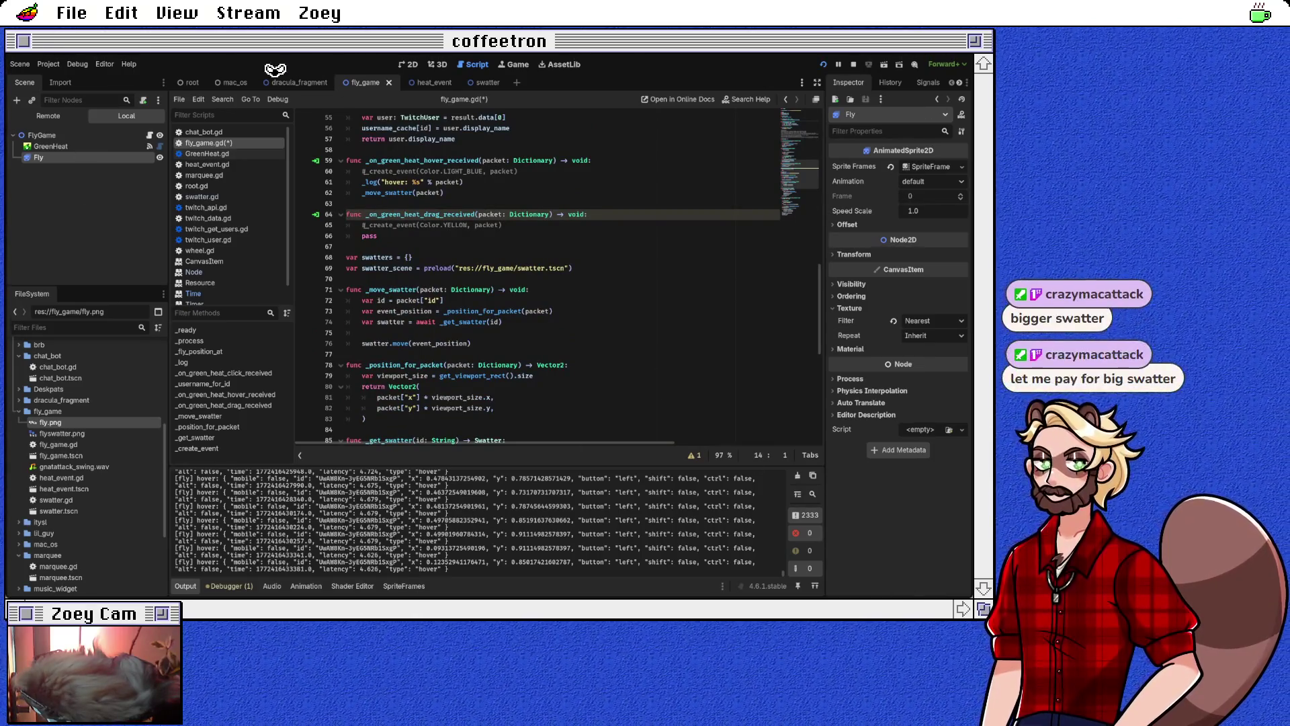
{"action": "scroll", "coordinate": [538, 275], "scroll_direction": "up", "scroll_amount": 8}
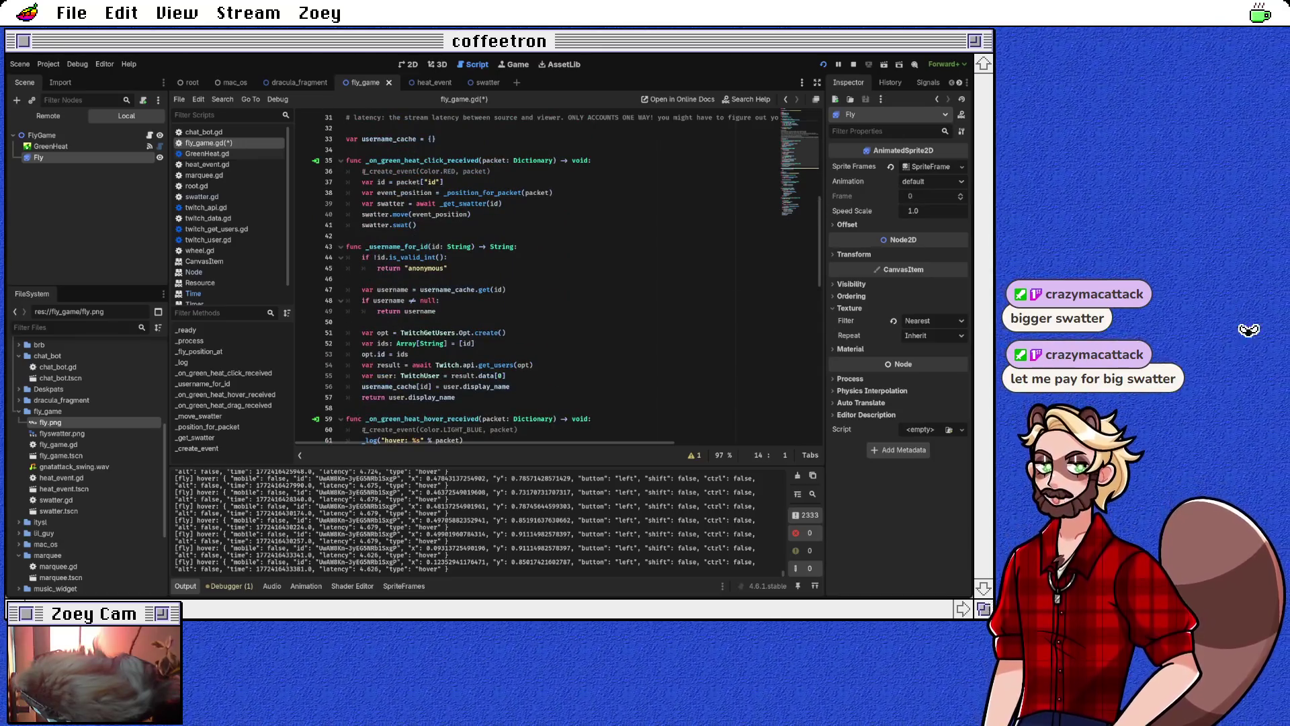
{"action": "left_click", "coordinate": [417, 225]}
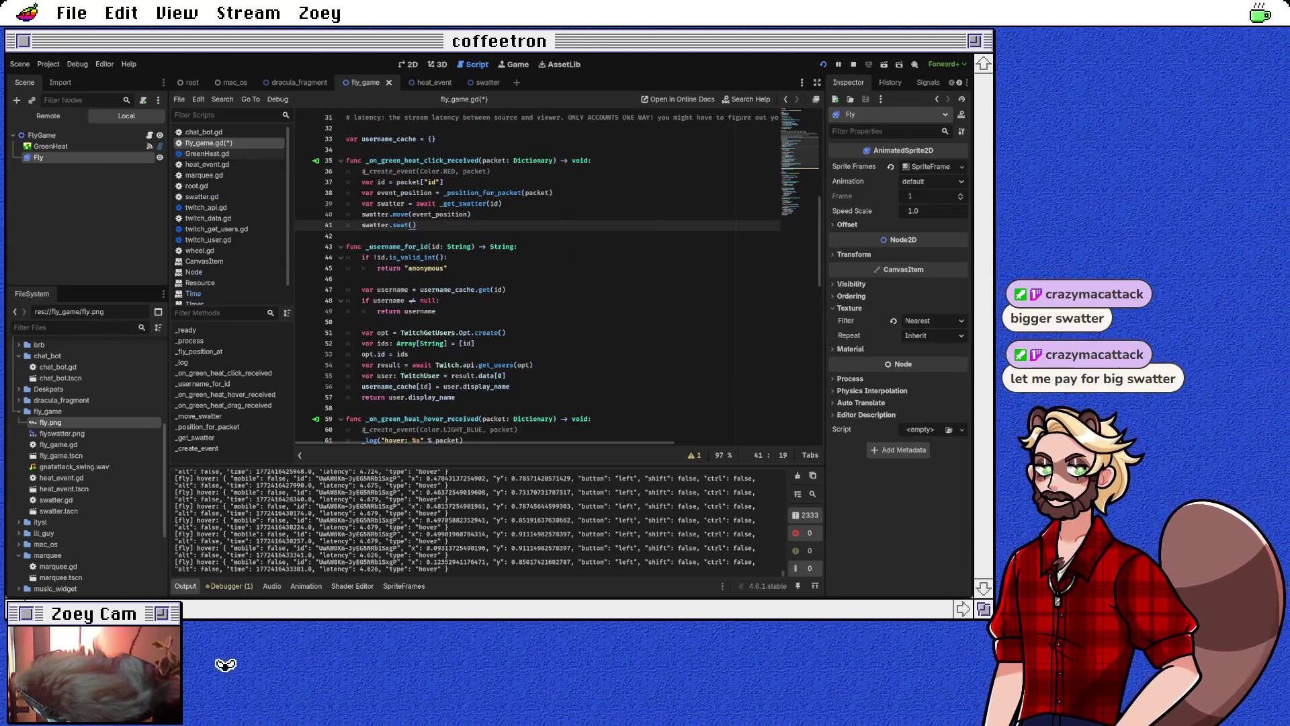
Add a fly_position line set from _fly_position_at(Time.get_ticks_msec()) below the swat call
{"action": "key", "text": "Return"}
{"action": "key", "text": "Return"}
{"action": "type", "text": "var fly_position ="}
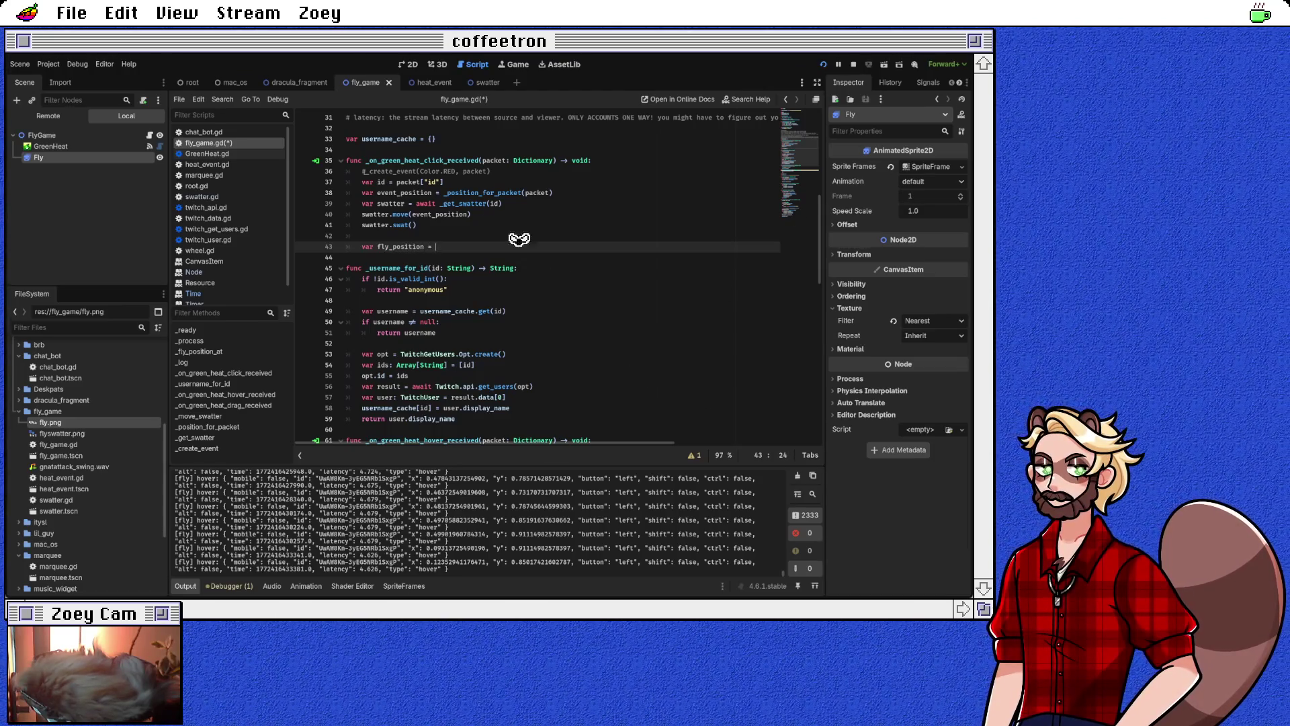
{"action": "type", "text": "_fly"}
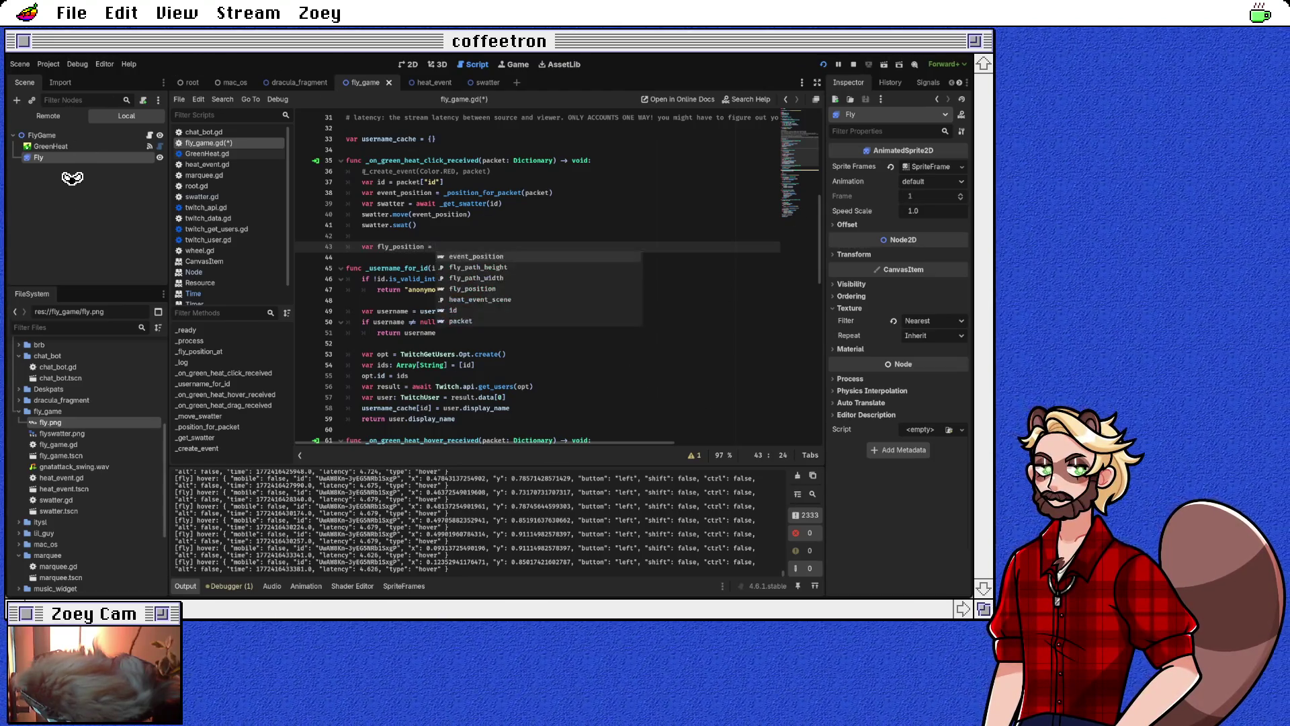
{"action": "key", "text": "Return"}
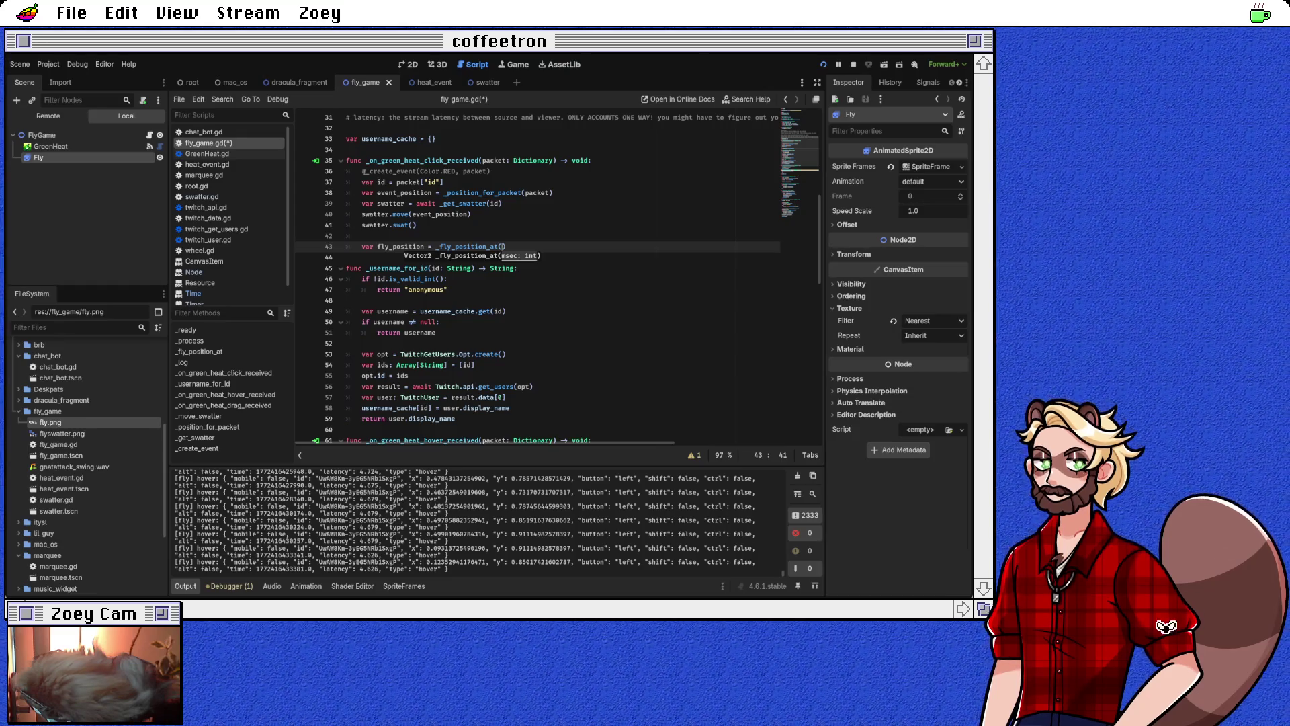
{"action": "type", "text": "Time.get"}
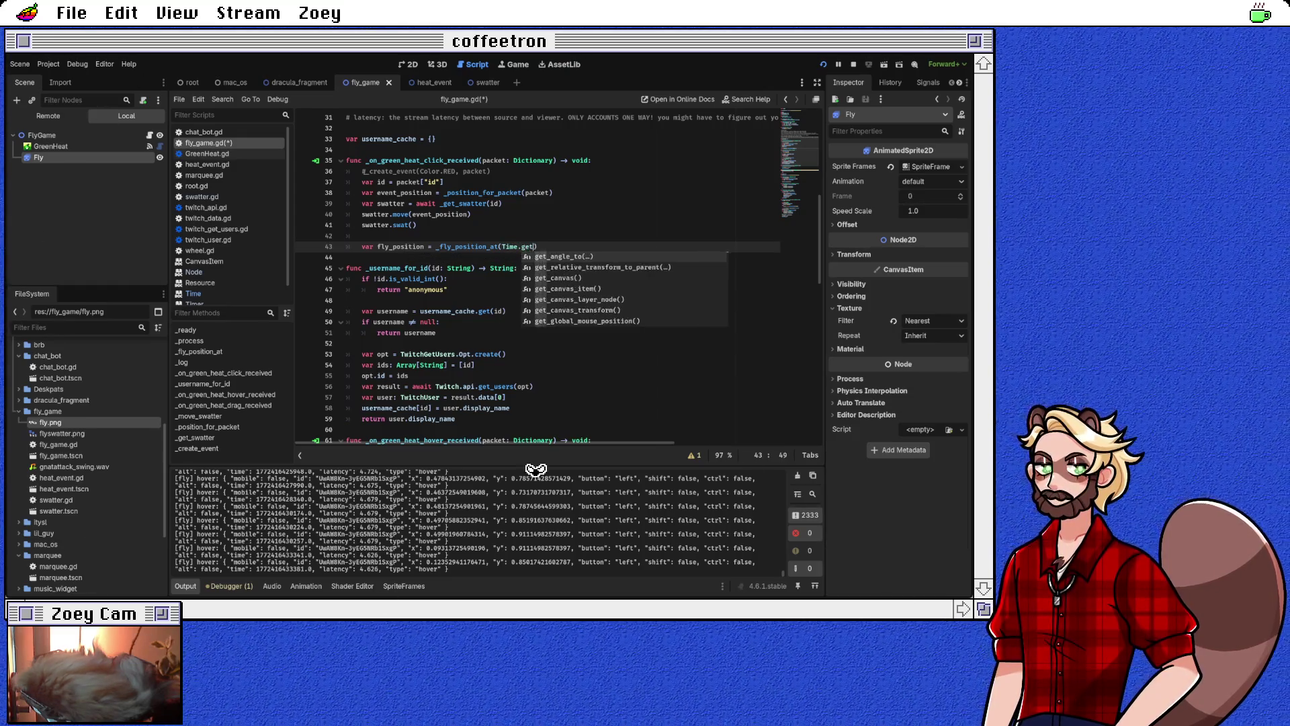
{"action": "type", "text": "_ms"}
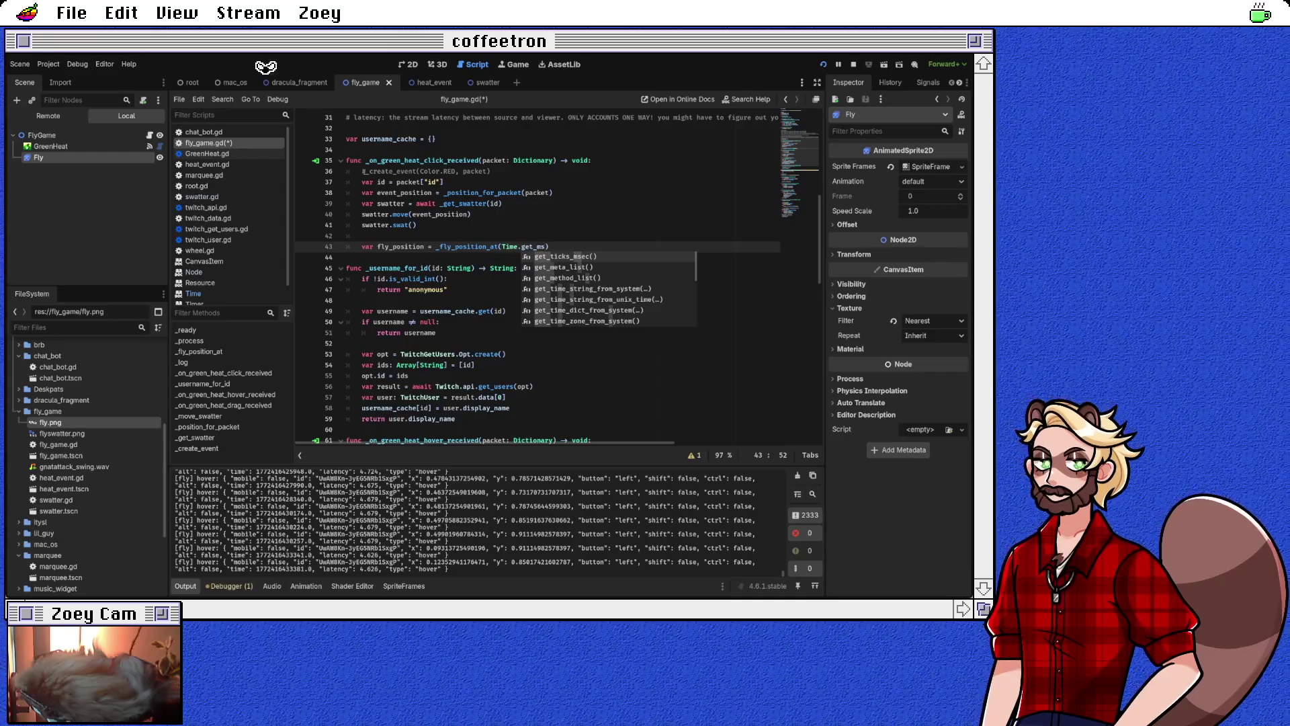
{"action": "key", "text": "Return"}
{"action": "key", "text": "Return"}
{"action": "type", "text": "if event"}
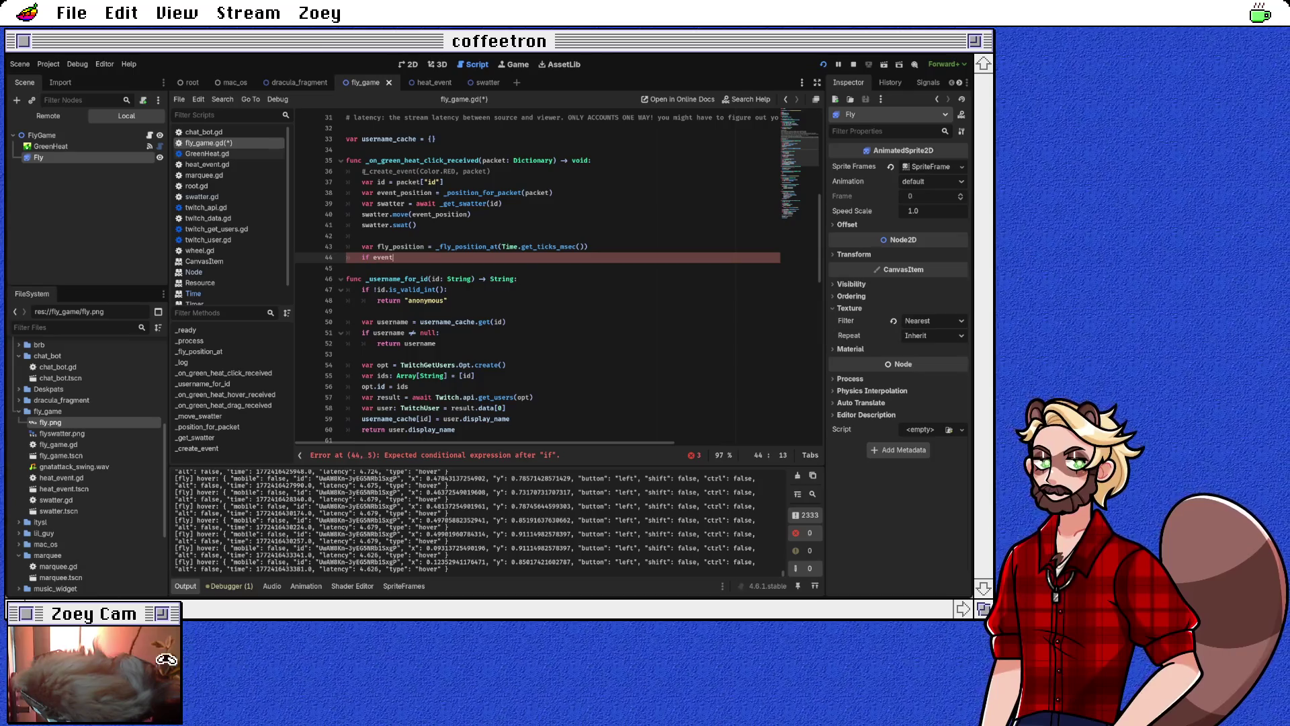
Write the condition if event_position.distance_to(fly_position) < 20: and open its body
{"action": "type", "text": "_position."}
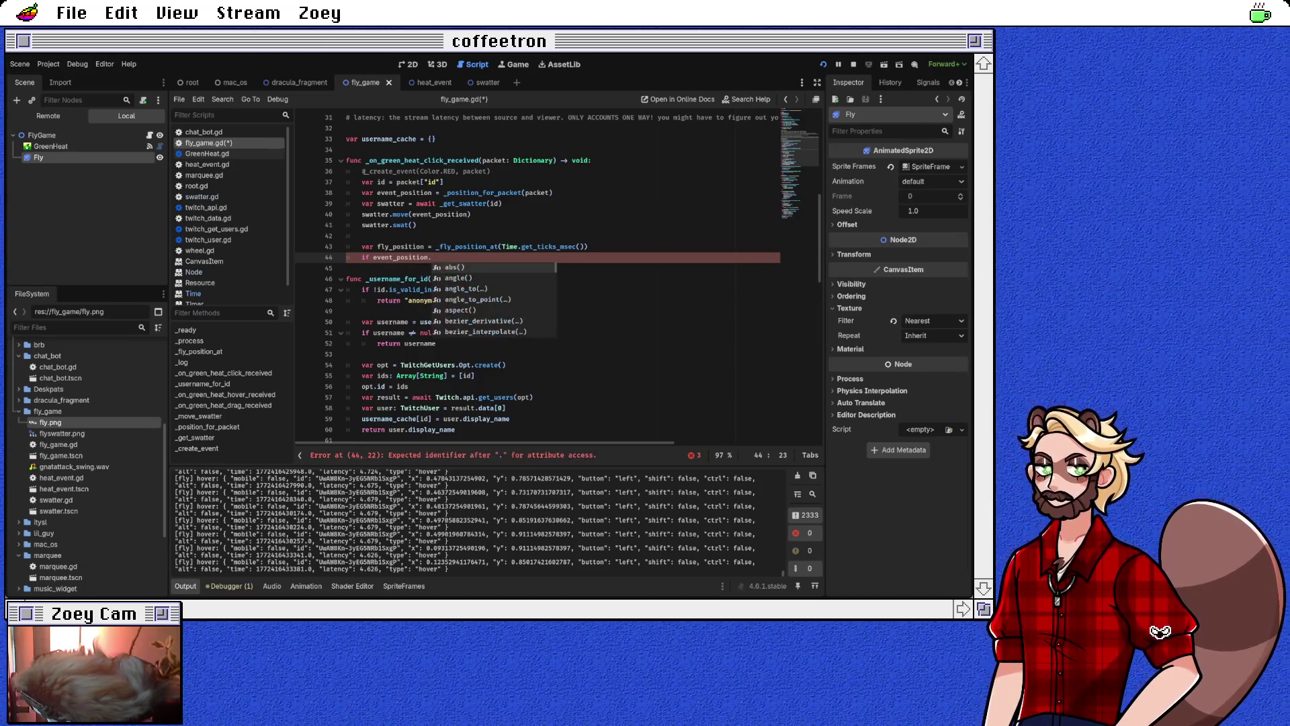
{"action": "key", "text": "Down"}
{"action": "key", "text": "Down"}
{"action": "key", "text": "Down"}
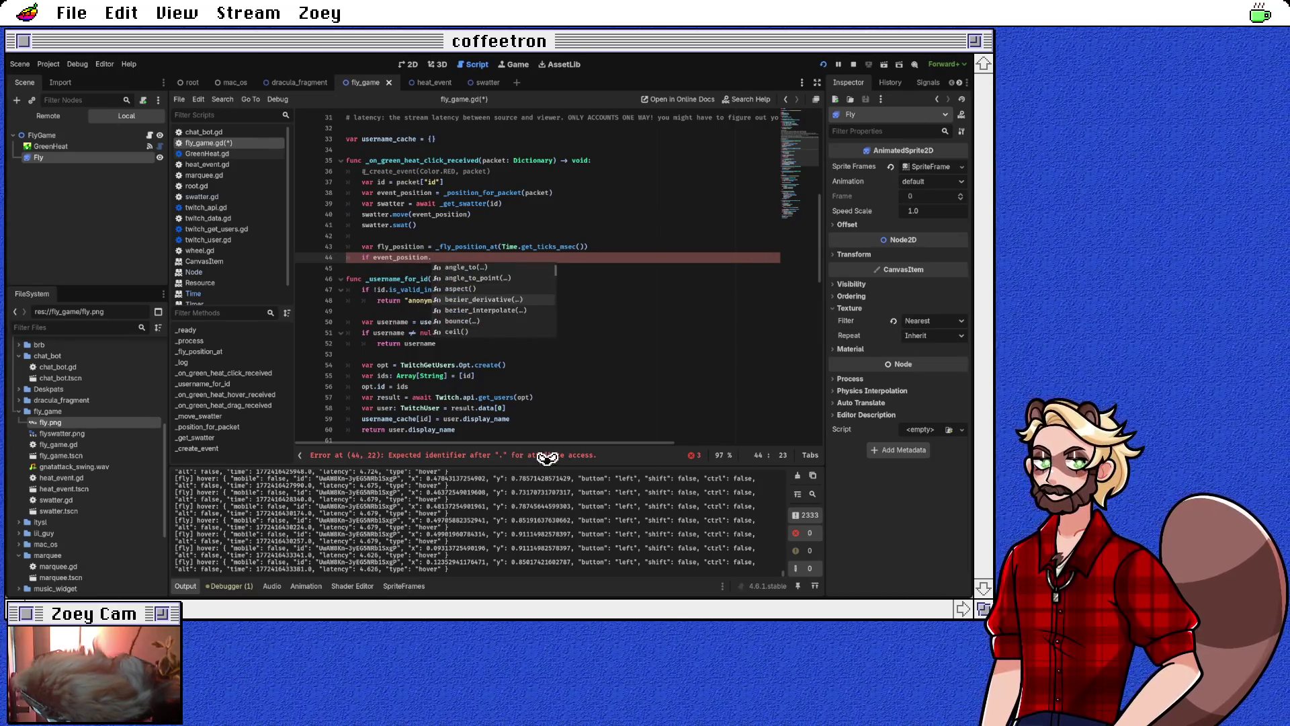
{"action": "key", "text": "Up"}
{"action": "key", "text": "Up"}
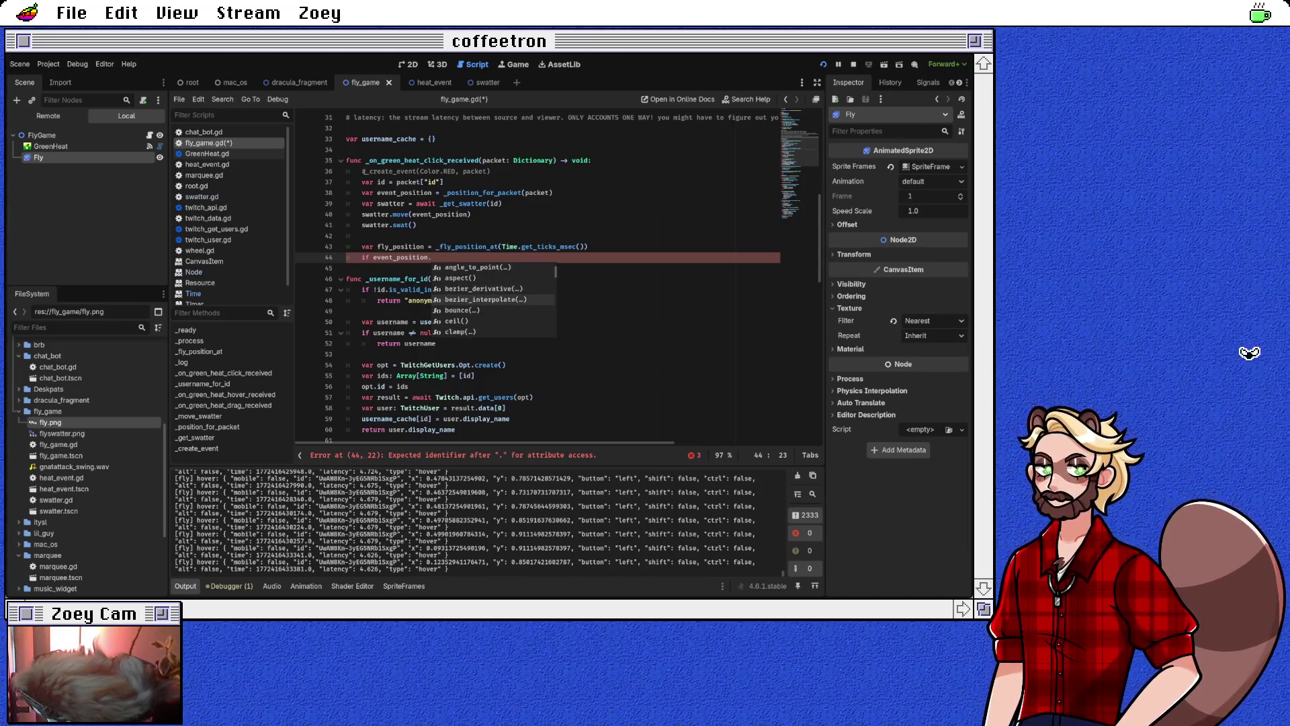
{"action": "key", "text": "Down"}
{"action": "key", "text": "Down"}
{"action": "key", "text": "Down"}
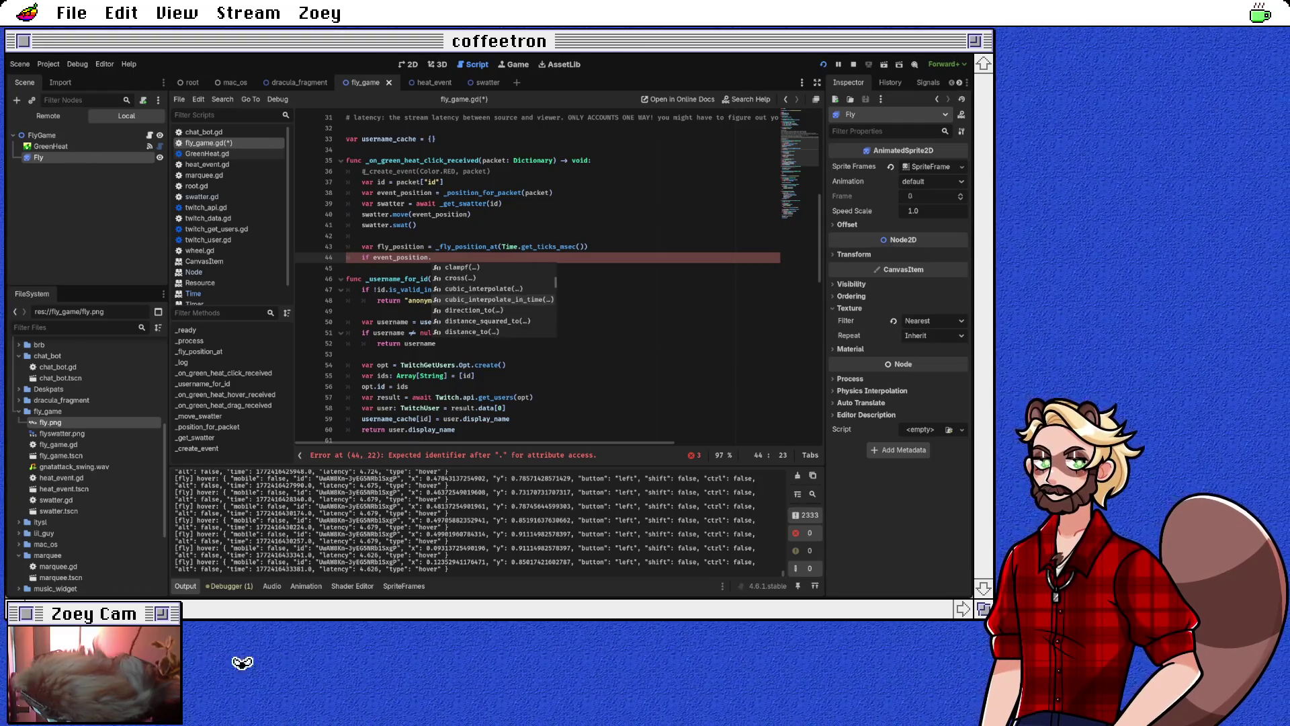
{"action": "key", "text": "Down"}
{"action": "key", "text": "Down"}
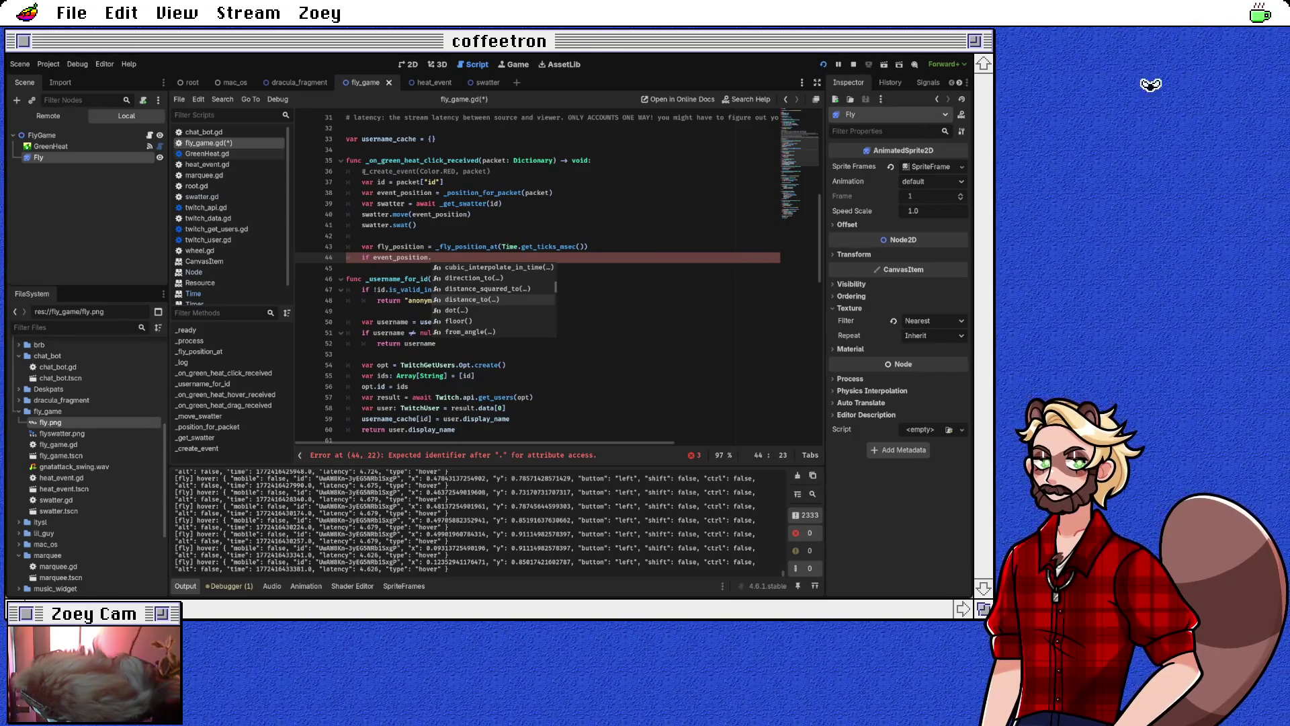
{"action": "key", "text": "Return"}
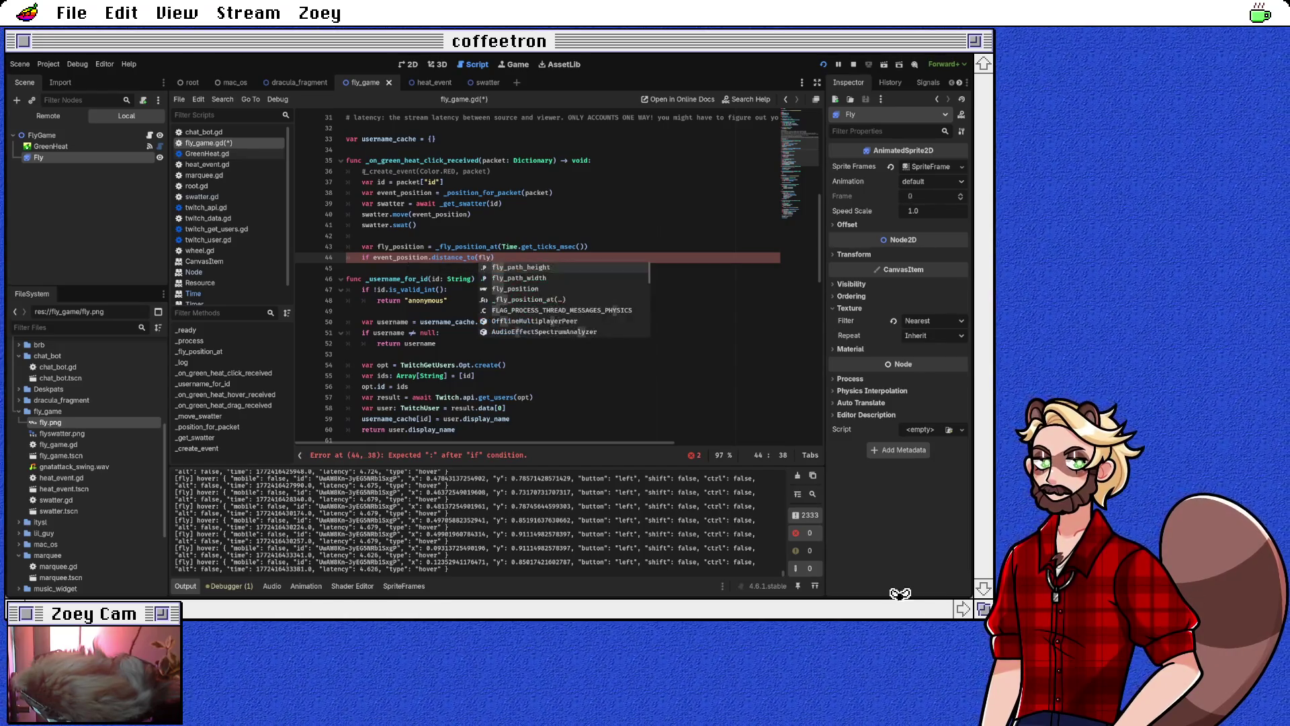
{"action": "key", "text": "Return"}
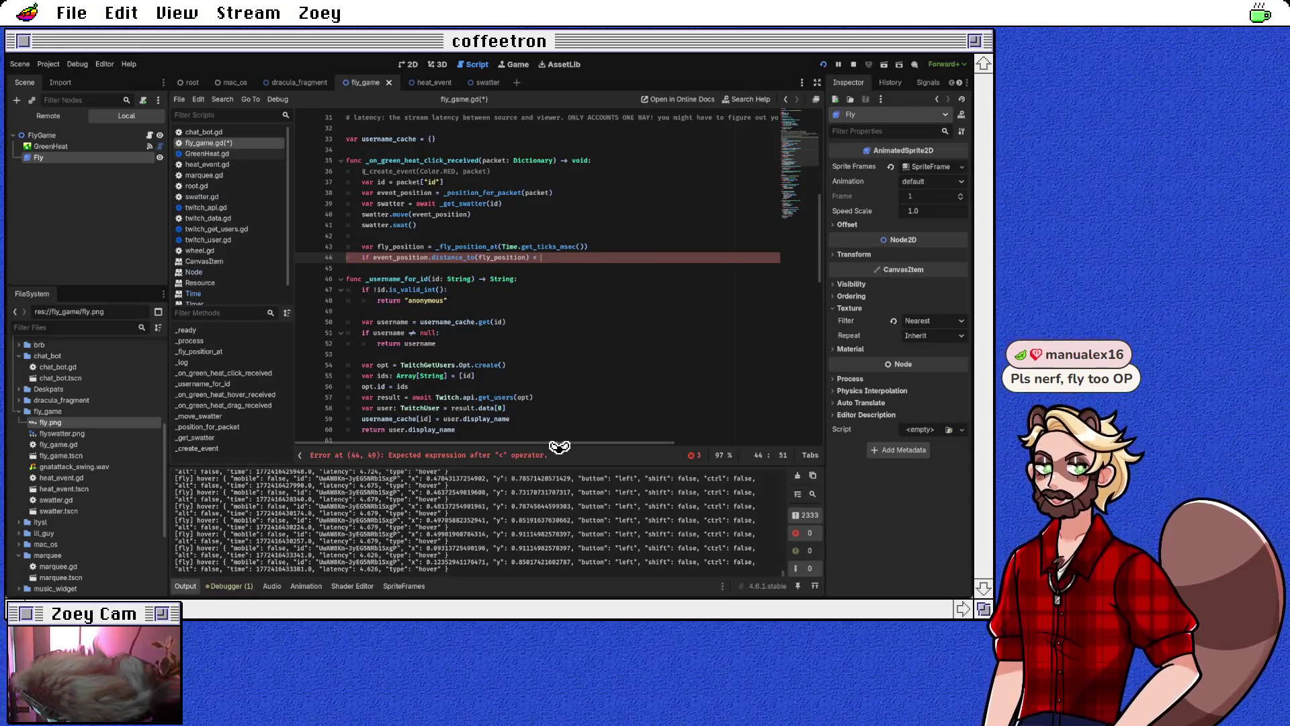
{"action": "type", "text": "20:"}
{"action": "key", "text": "Return"}
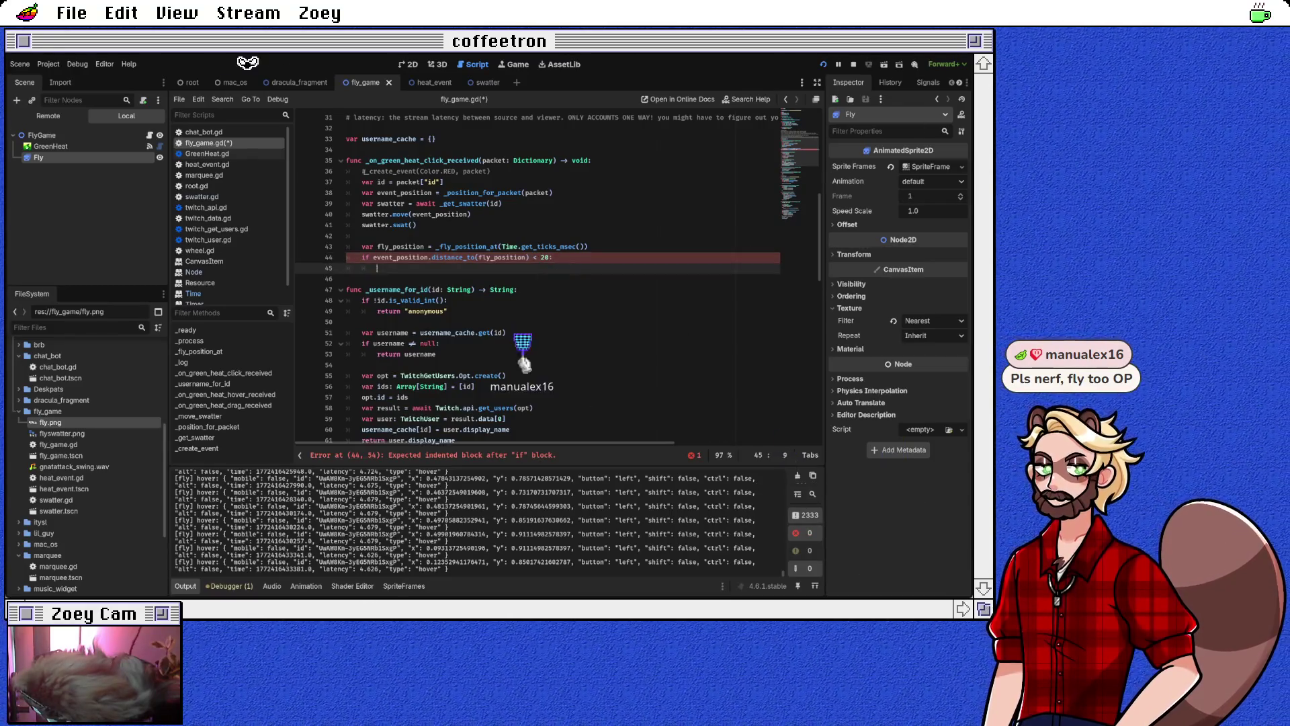
Add var swat_threshold = 20 above fly_position and compare against swat_threshold instead of 20
{"action": "left_click", "coordinate": [366, 235]}
{"action": "key", "text": "Return"}
{"action": "type", "text": "var swat"}
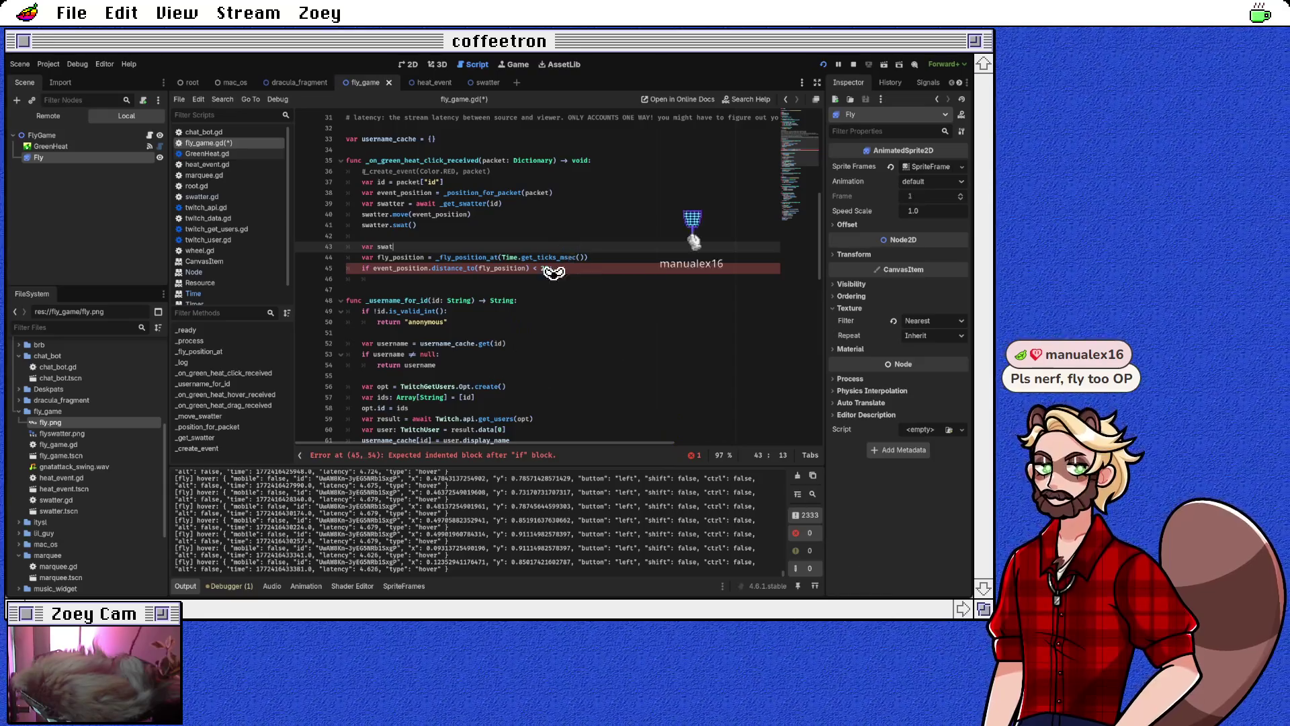
{"action": "type", "text": "_thresh"}
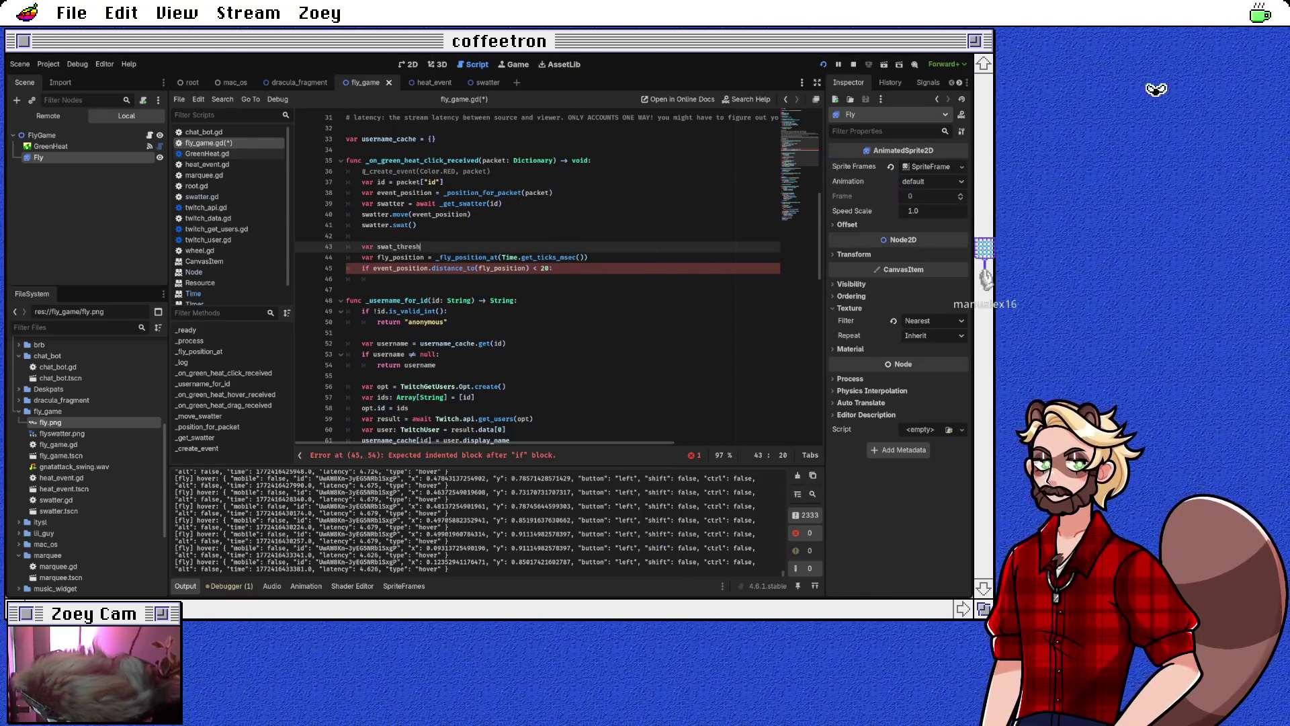
{"action": "type", "text": "old = 20"}
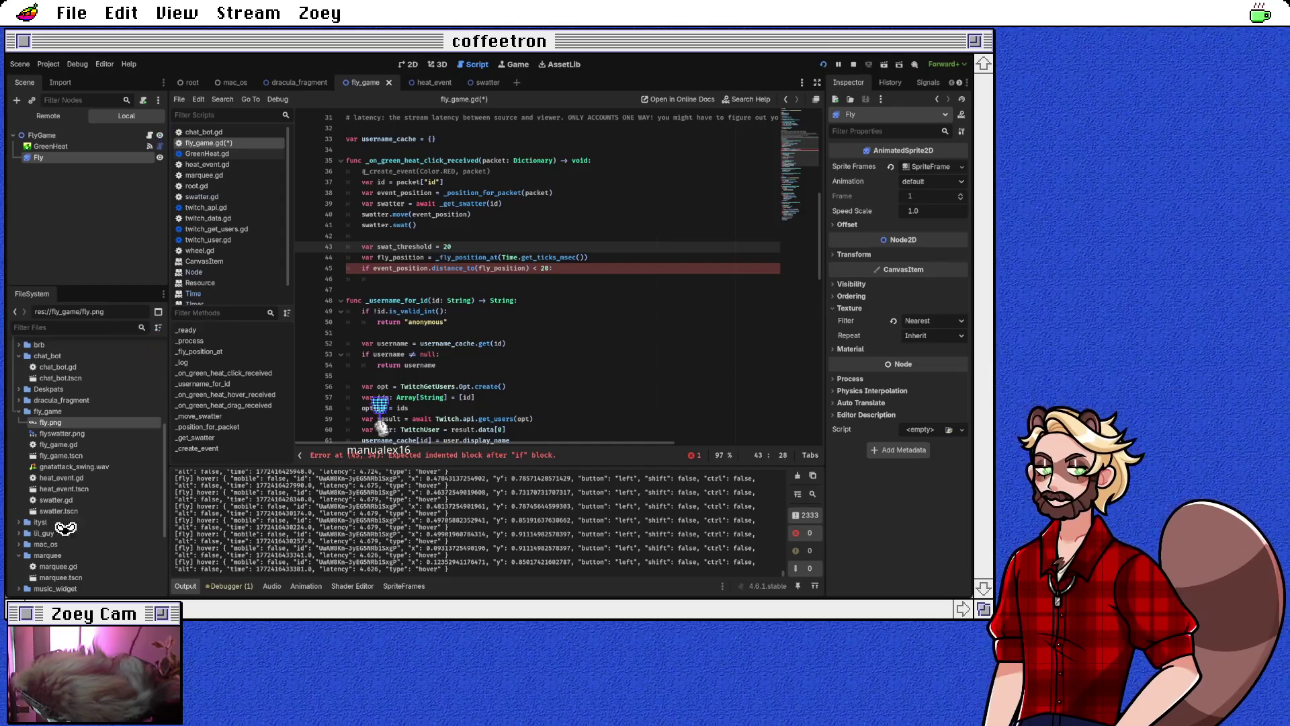
{"action": "left_click", "coordinate": [548, 268]}
{"action": "type", "text": "sw"}
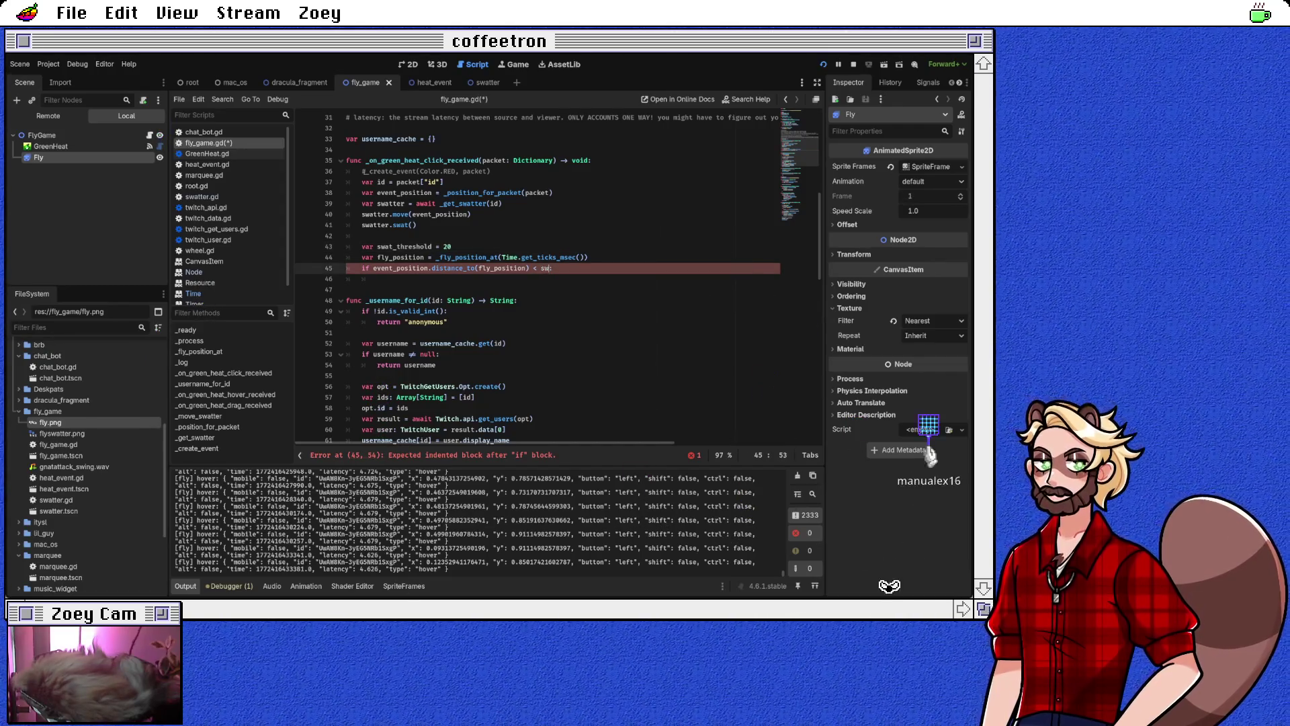
{"action": "type", "text": "at_threshold:"}
Log "HIT! by %s" % swatter.username inside the if and save fly_game.gd
{"action": "key", "text": "Return"}
{"action": "type", "text": "_lo"}
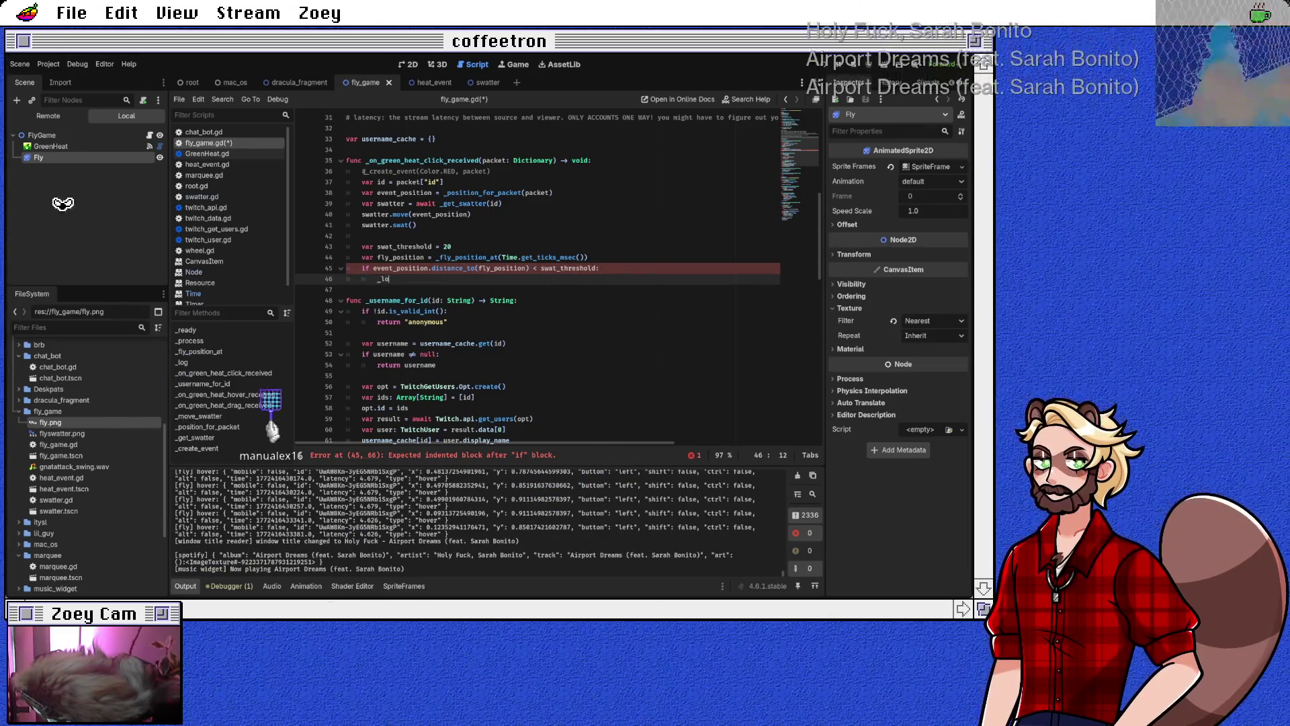
{"action": "type", "text": "g(\""}
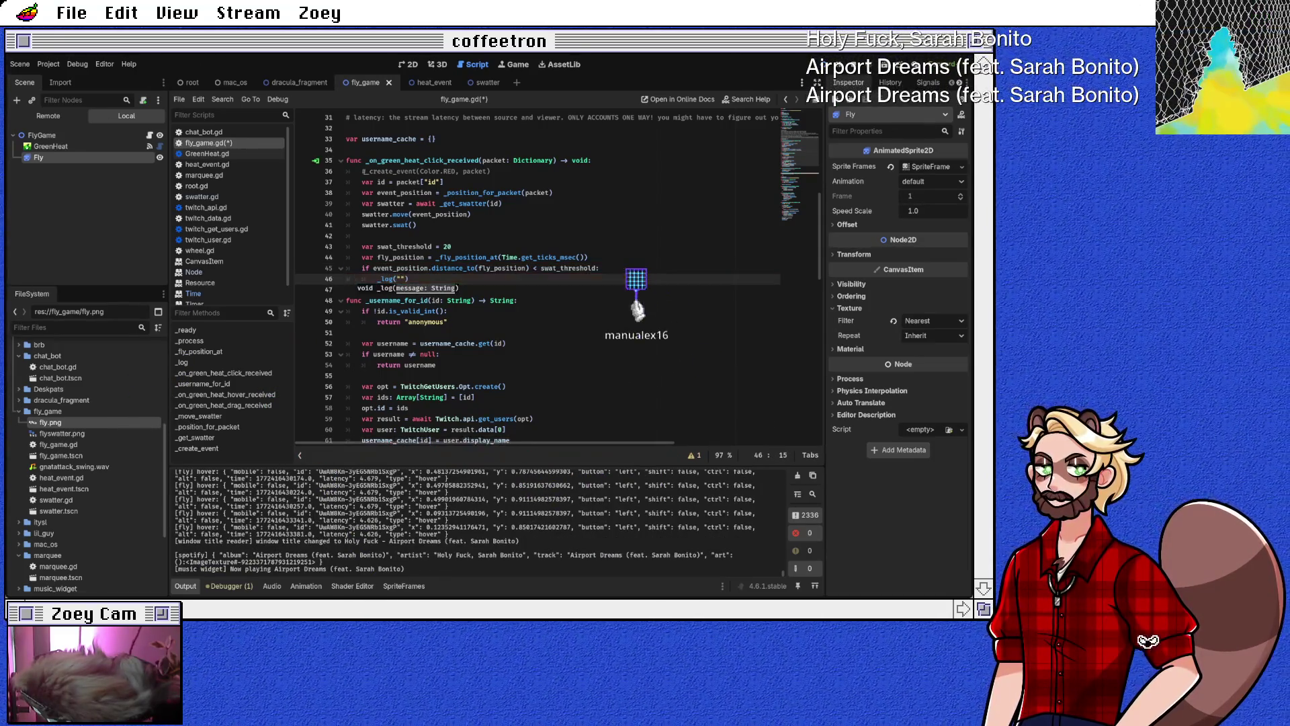
{"action": "type", "text": "%"}
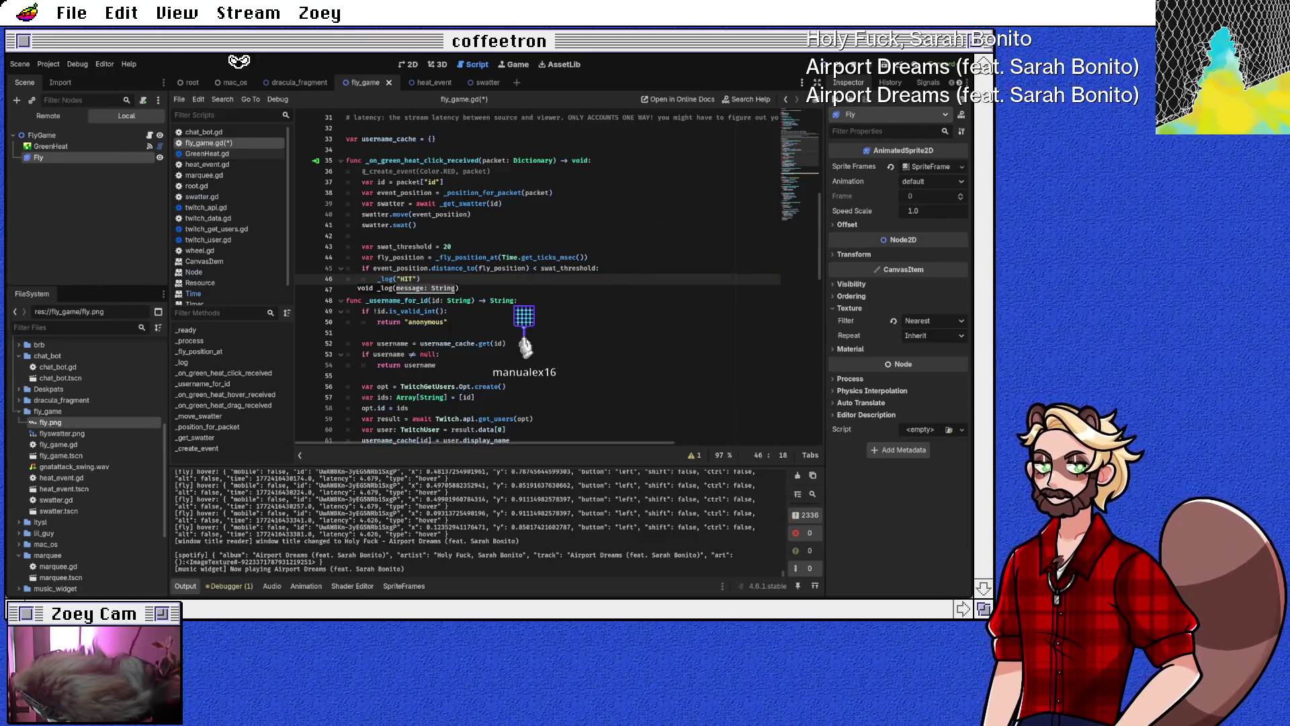
{"action": "type", "text": "by %s"}
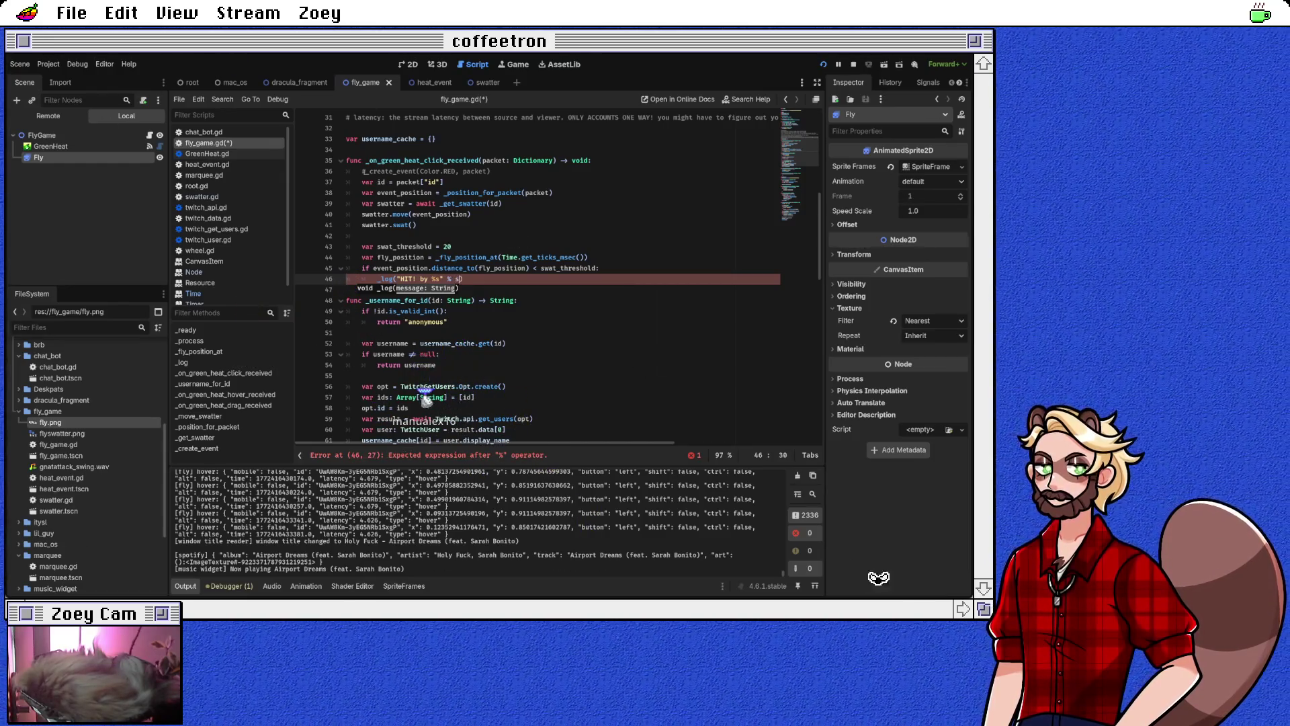
{"action": "type", "text": "watter.username"}
{"action": "key", "text": "Down"}
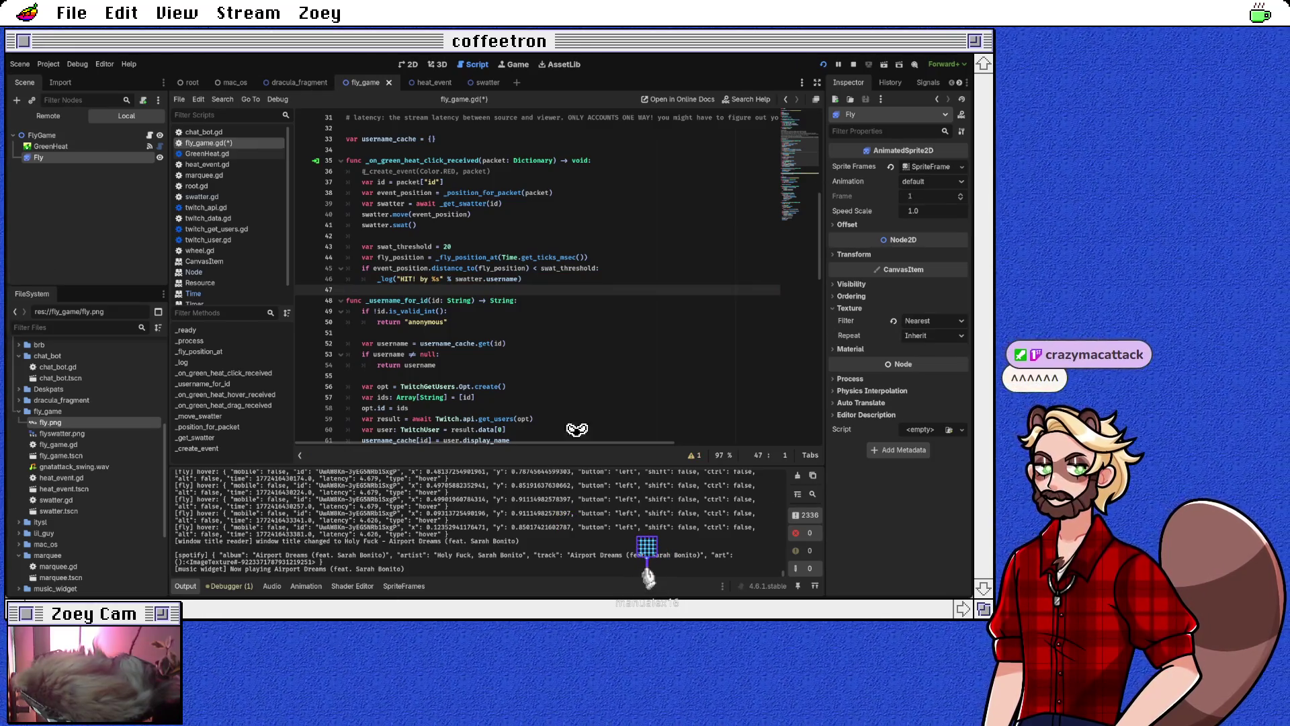
{"action": "key", "text": "ctrl+s"}
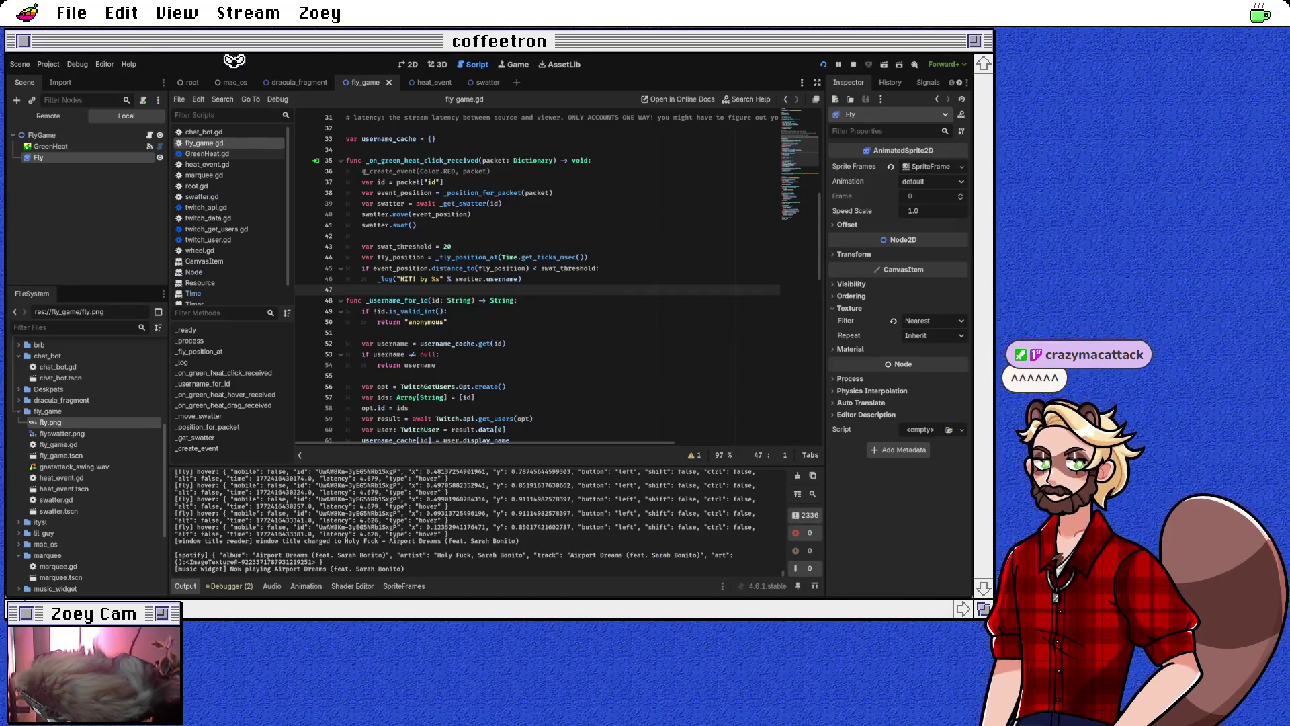
Comment out the hover handler's _log("hover: %s" % packet) line and save the script
{"action": "scroll", "coordinate": [672, 348], "scroll_direction": "down", "scroll_amount": 1}
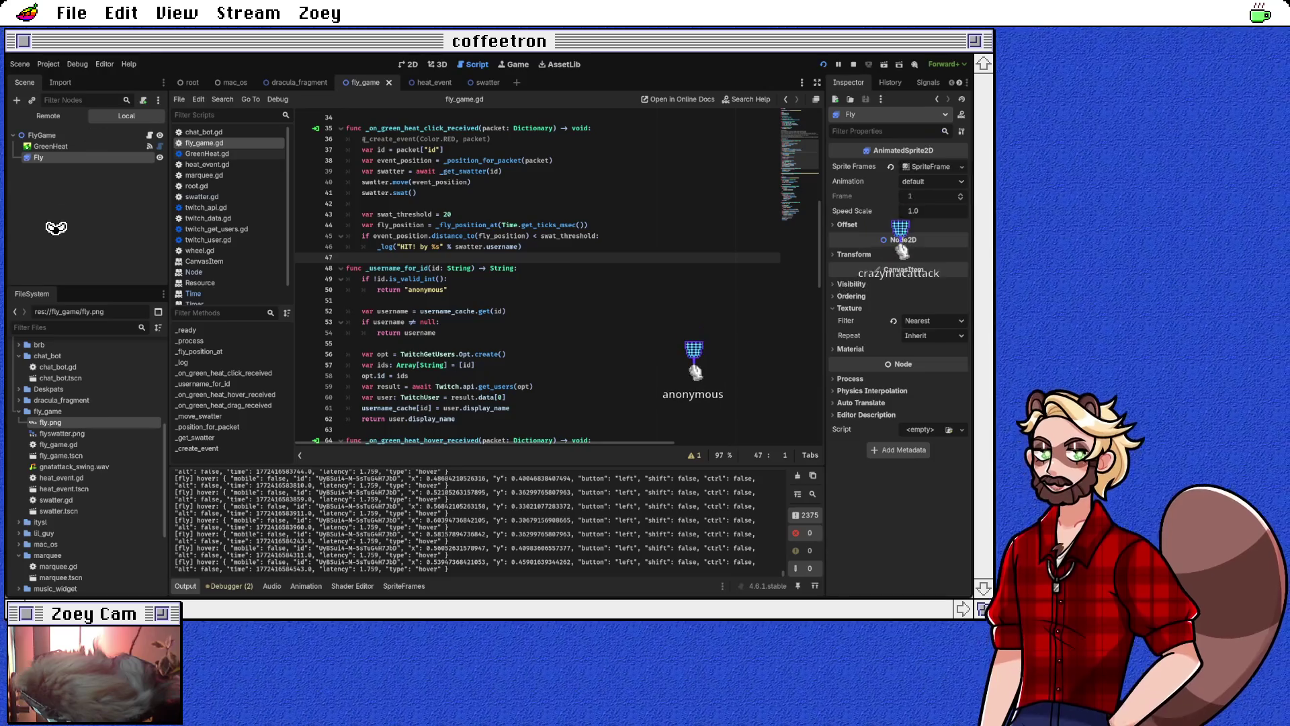
{"action": "scroll", "coordinate": [745, 268], "scroll_direction": "up", "scroll_amount": 3}
{"action": "scroll", "coordinate": [744, 268], "scroll_direction": "down", "scroll_amount": 8}
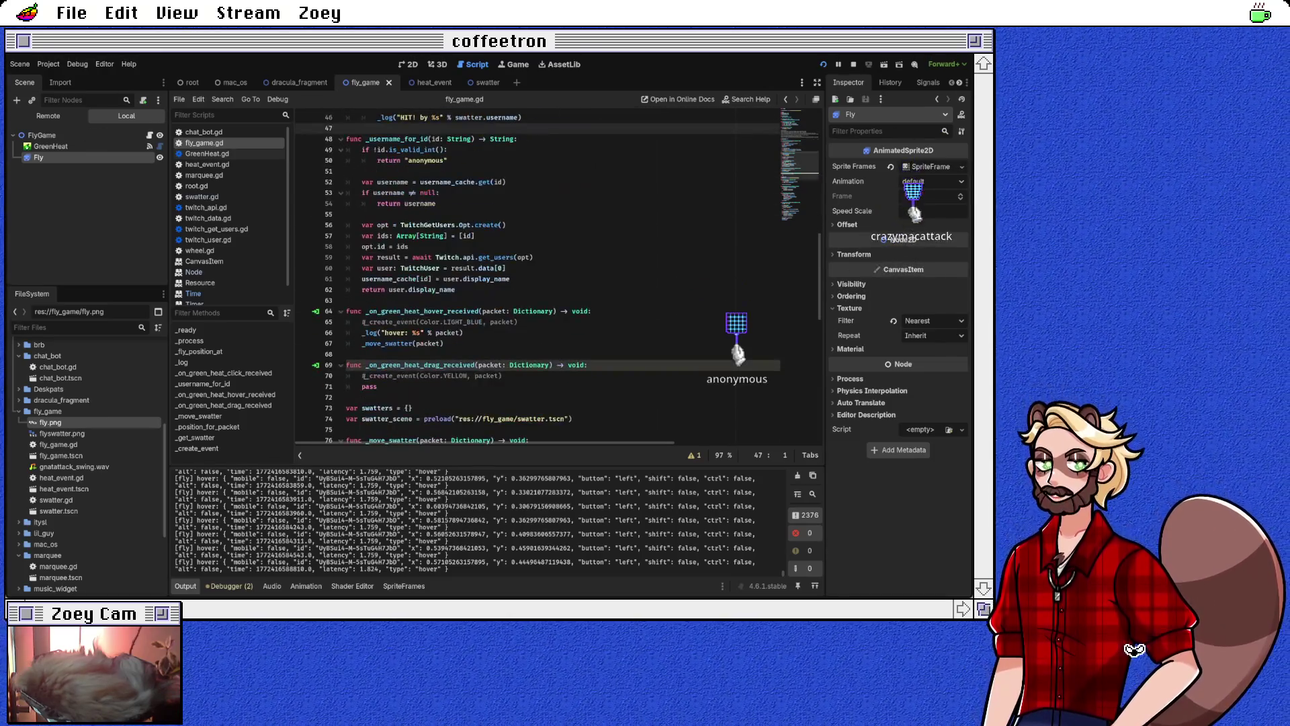
{"action": "left_click", "coordinate": [465, 301]}
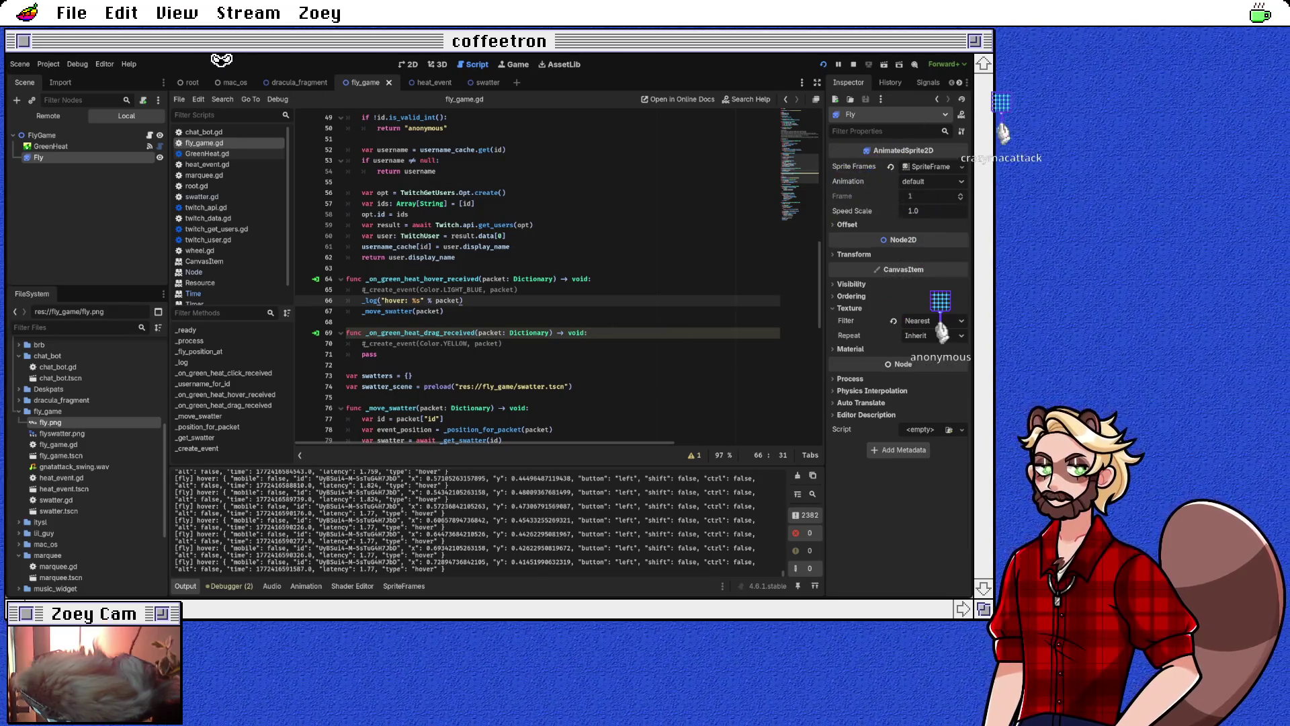
{"action": "scroll", "coordinate": [557, 276], "scroll_direction": "down", "scroll_amount": 3}
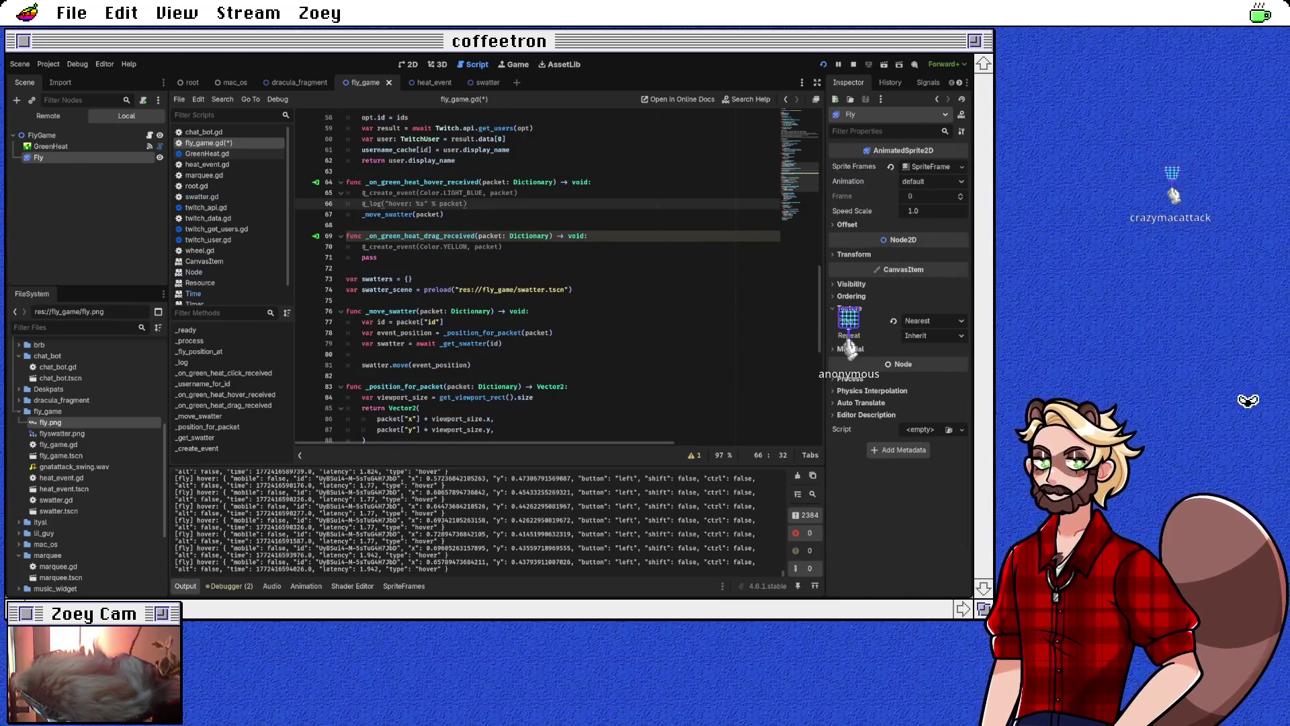
{"action": "scroll", "coordinate": [557, 275], "scroll_direction": "down", "scroll_amount": 1}
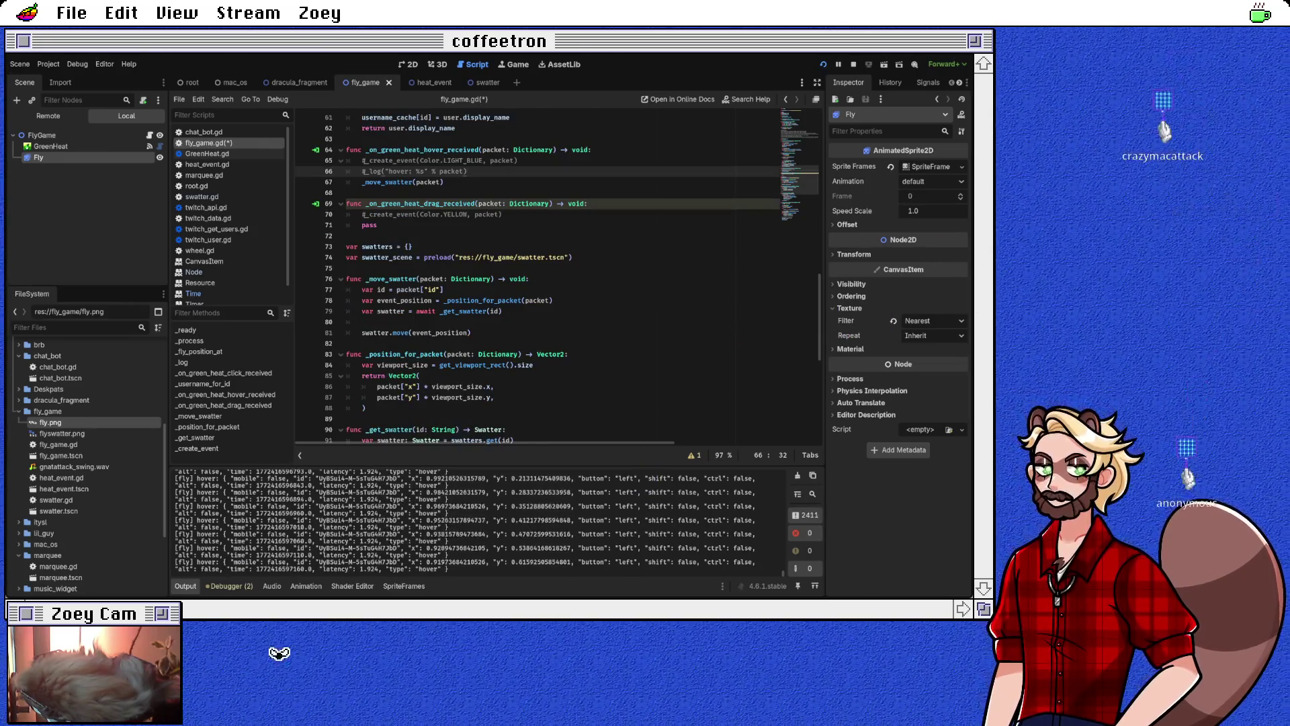
{"action": "scroll", "coordinate": [558, 276], "scroll_direction": "down", "scroll_amount": 1}
{"action": "scroll", "coordinate": [538, 269], "scroll_direction": "down", "scroll_amount": 4}
{"action": "key", "text": "ctrl+s"}
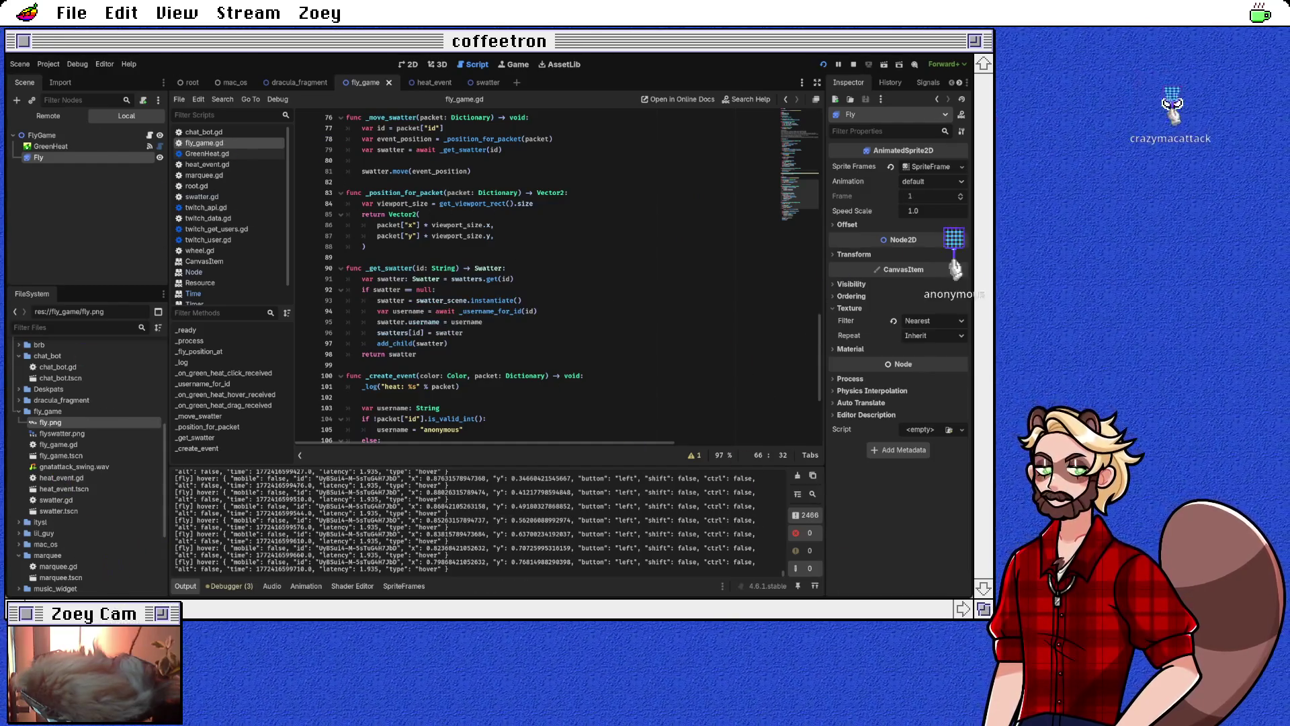